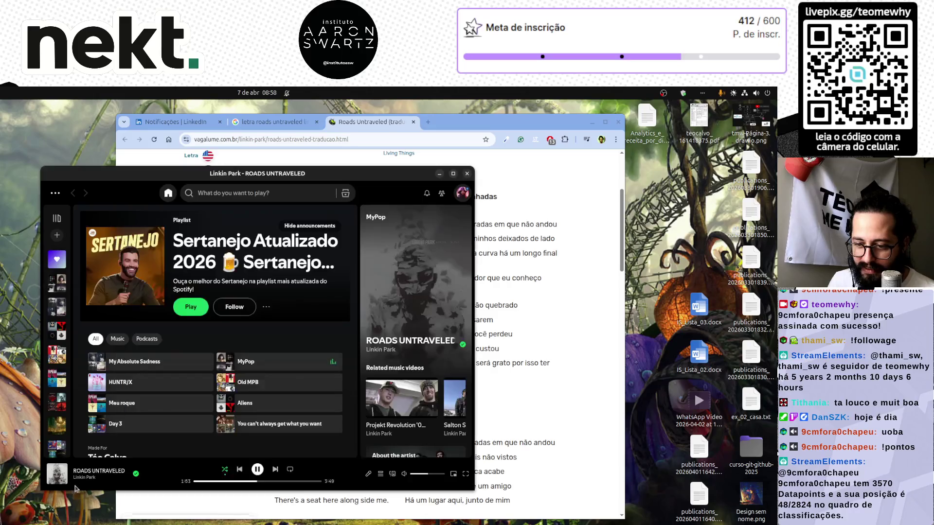
# Step: Enlarge the Chrome lyrics window, close its cookie banner with FECHAR, and bring Spotify back in front
pyautogui.hotkey('alt', 'Tab')
pyautogui.click(573, 368)
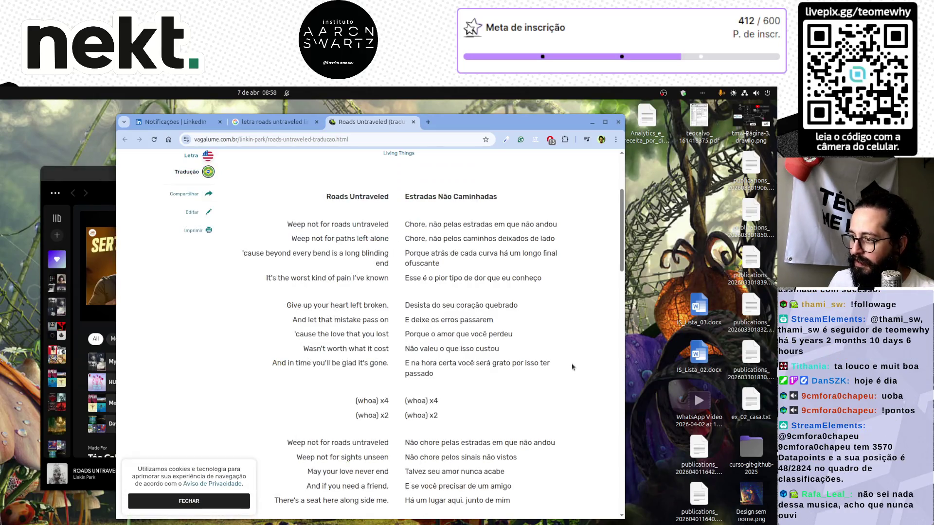
pyautogui.moveTo(450, 112); pyautogui.dragTo(447, 100)
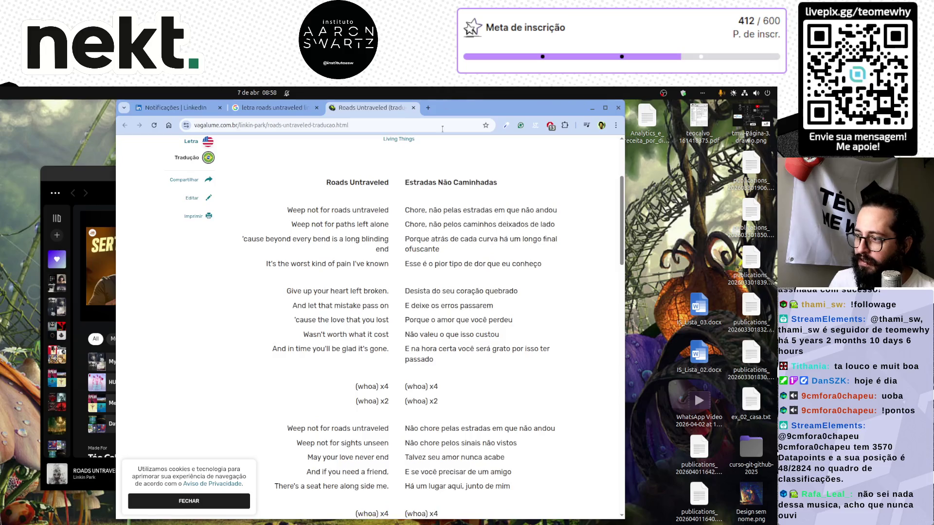
pyautogui.click(226, 506)
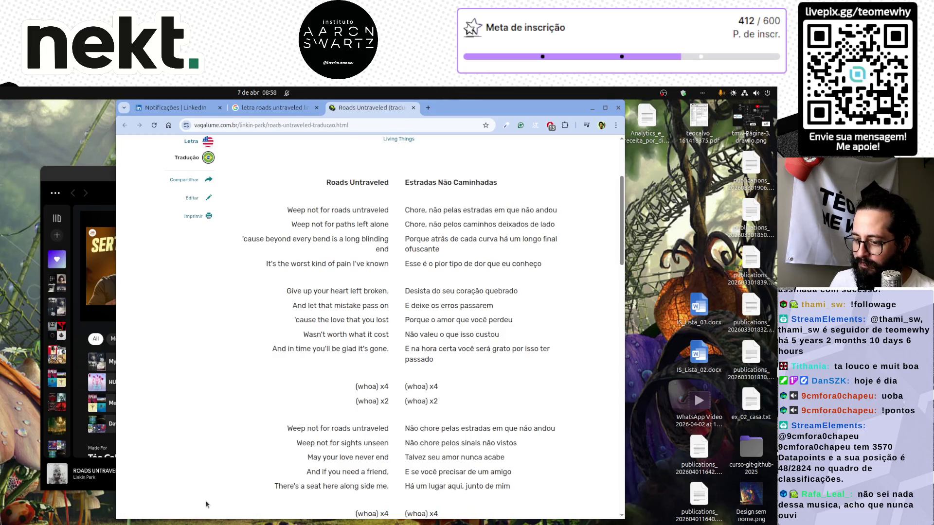
pyautogui.click(227, 515)
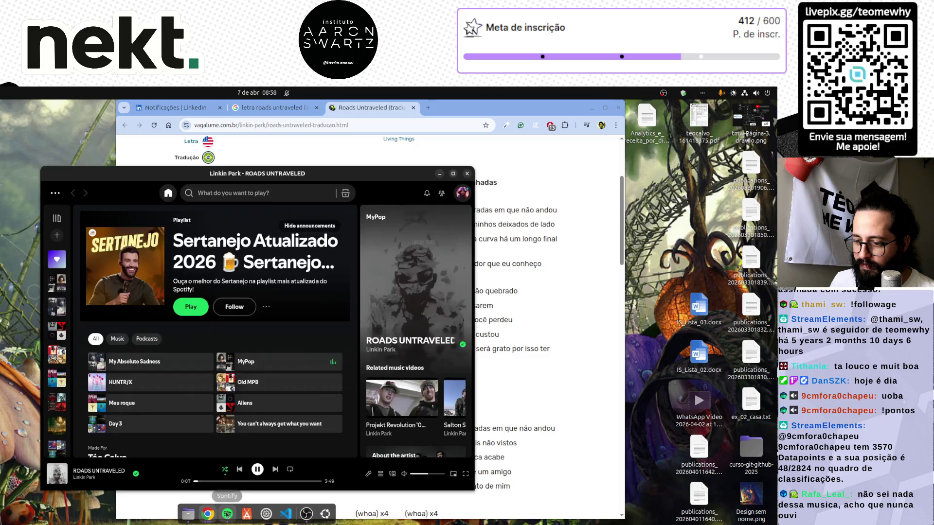
# Step: Minimize Spotify to reveal Vagalume's Roads Untraveled lyrics beside the 'Estradas Não Caminhadas' translation
pyautogui.click(439, 174)
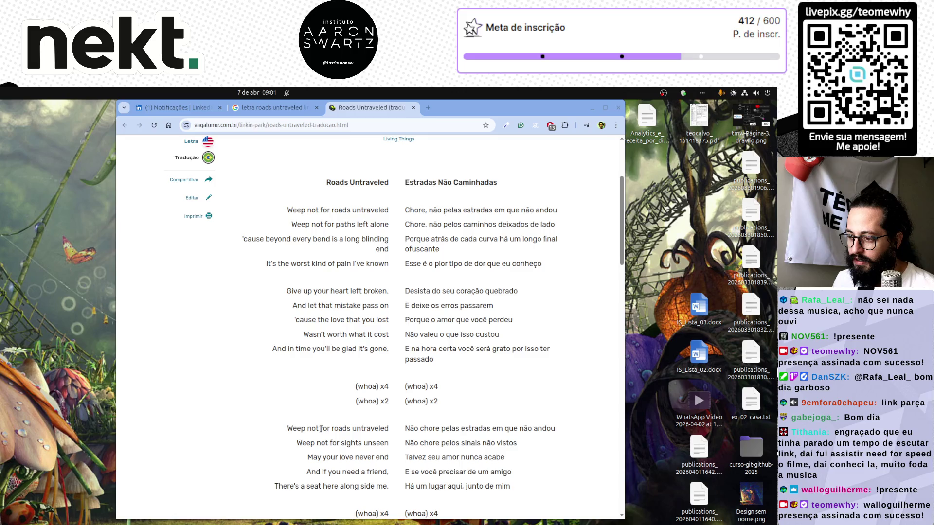
# Step: Select each second-verse line in turn, from 'Weep not for roads untraveled' through 'There's a seat here along side me.'
pyautogui.tripleClick(319, 428)
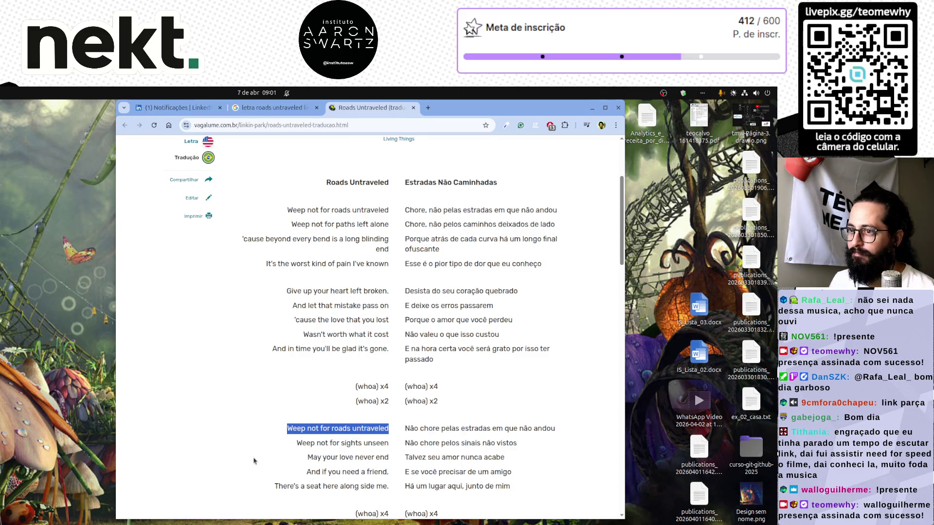
pyautogui.tripleClick(298, 443)
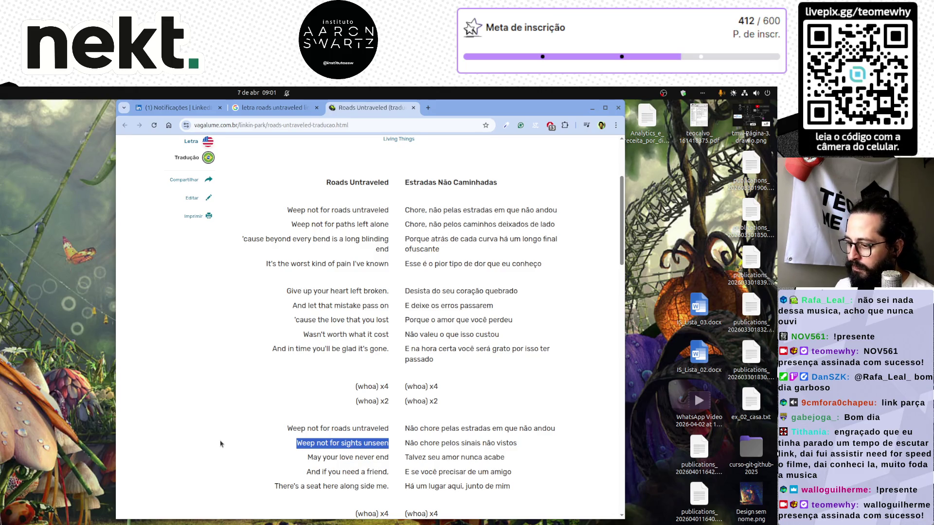
pyautogui.tripleClick(280, 462)
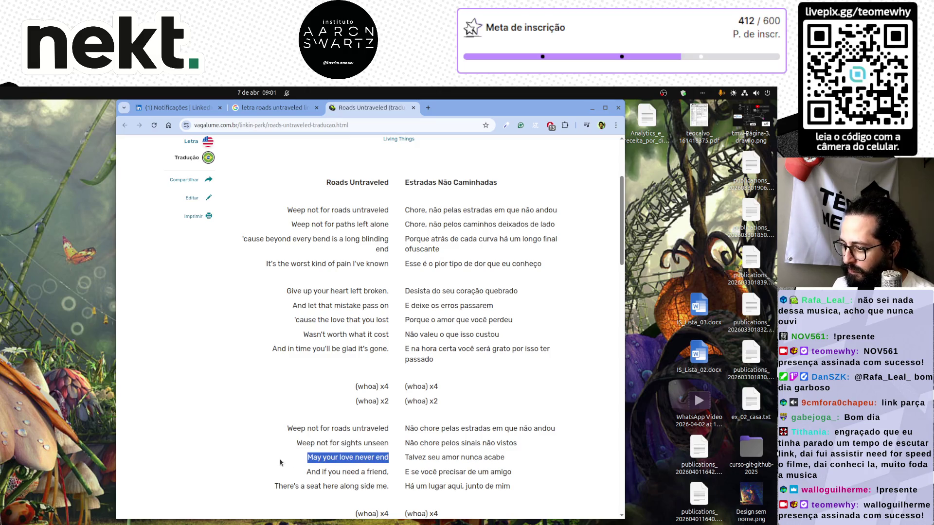
pyautogui.tripleClick(305, 471)
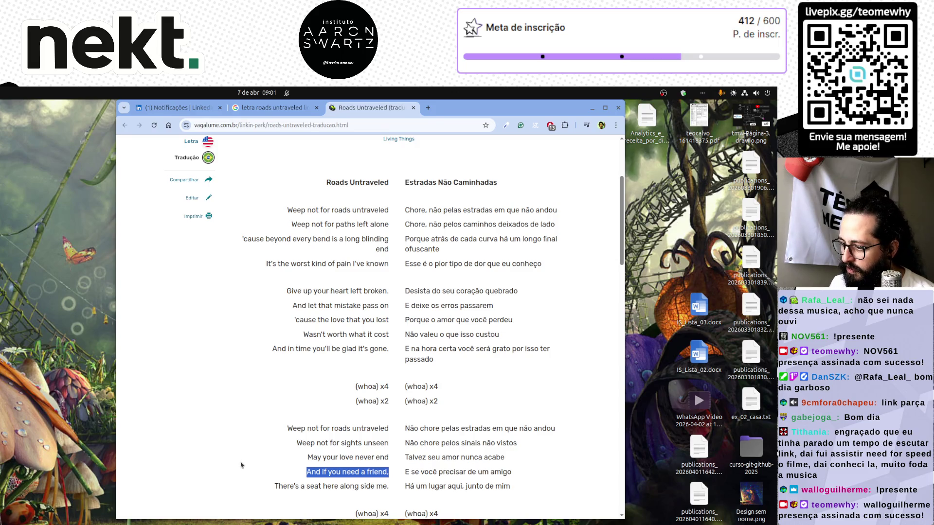
pyautogui.scroll(-2, 242, 465)
pyautogui.tripleClick(246, 438)
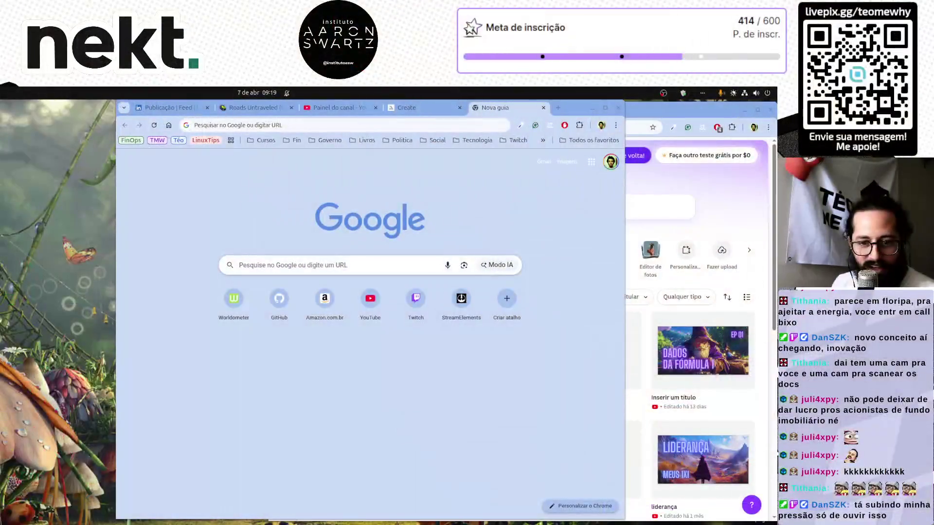
# Step: Place the cursor in the new Google tab's search field to begin a web search
pyautogui.click(303, 126)
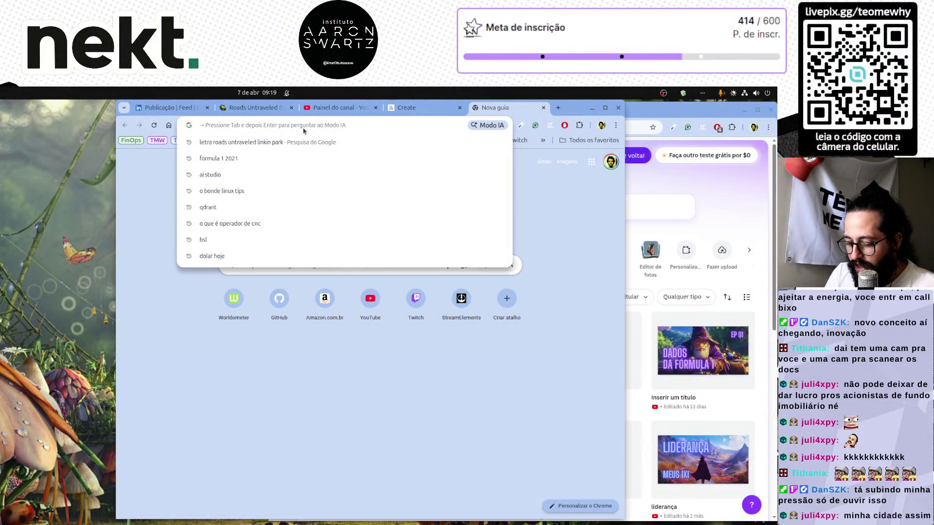
# Step: Search Google for 'presidente prudente habitantes' and switch to the Wikipedia result opened in a new tab
pyautogui.write('president')
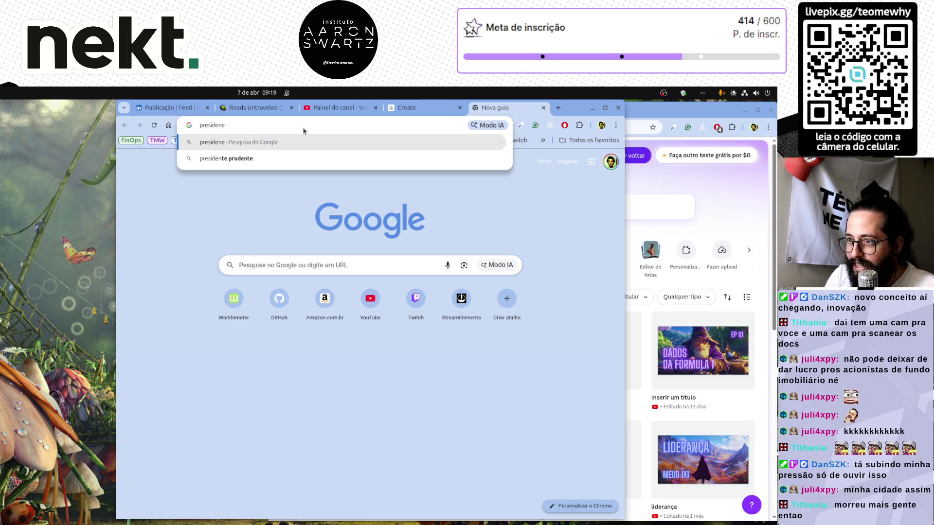
pyautogui.write('e prudente ')
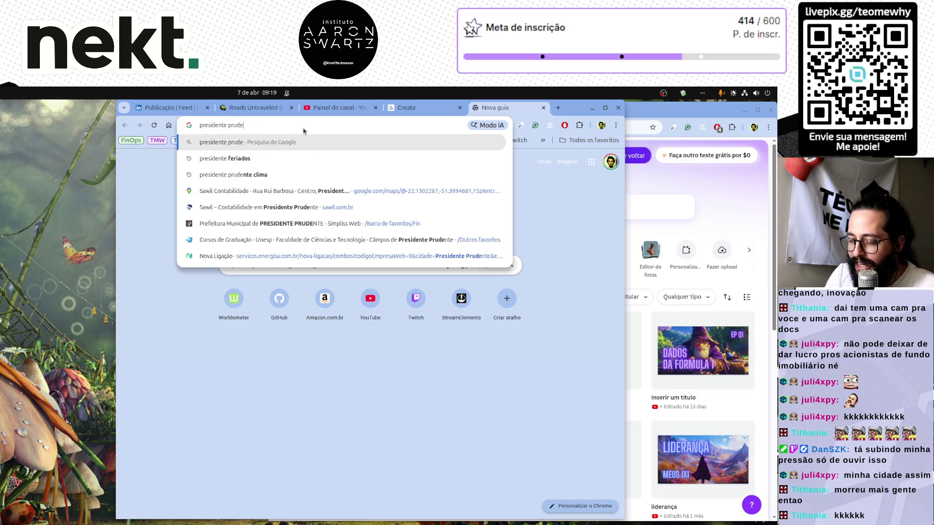
pyautogui.write('habitantes')
pyautogui.press('Return')
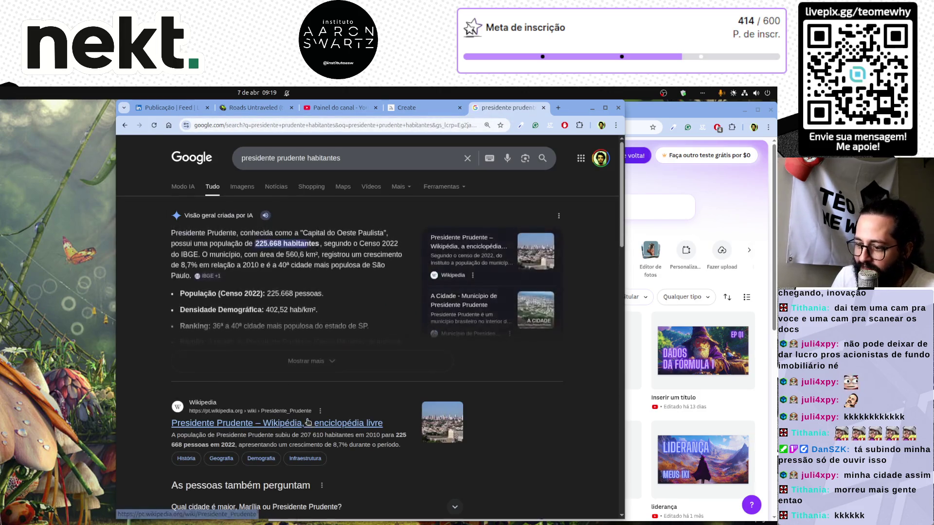
pyautogui.middleClick(311, 424)
pyautogui.click(494, 109)
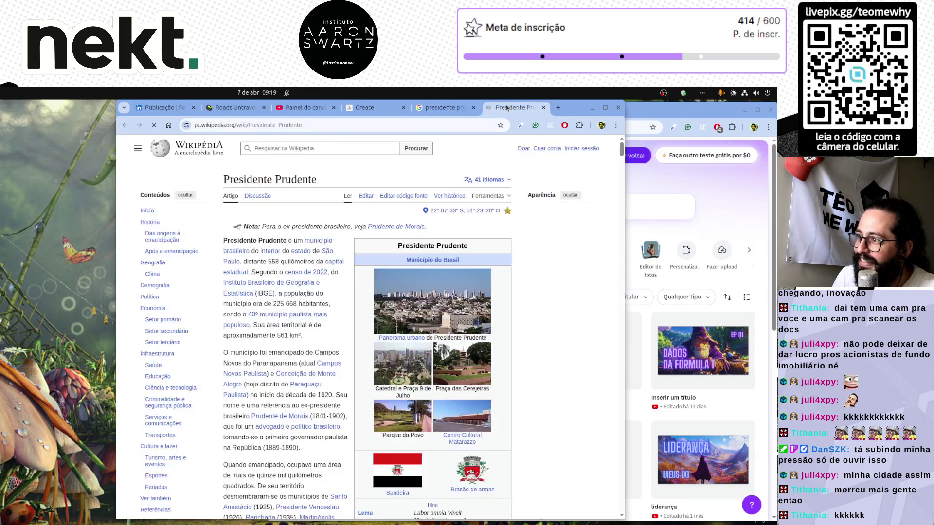
# Step: Widen the browser window and zoom the Presidente Prudente article to 110%
pyautogui.scroll(-12, 310, 373)
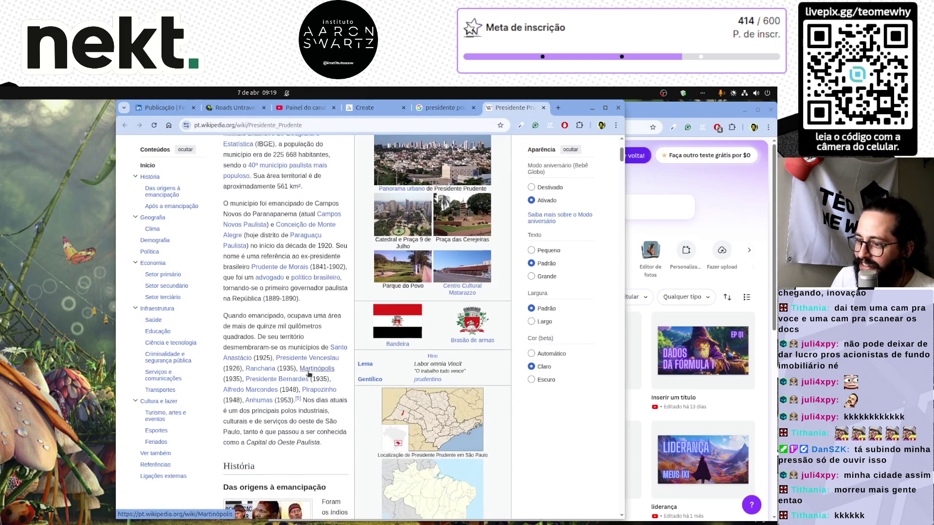
pyautogui.scroll(-3, 309, 373)
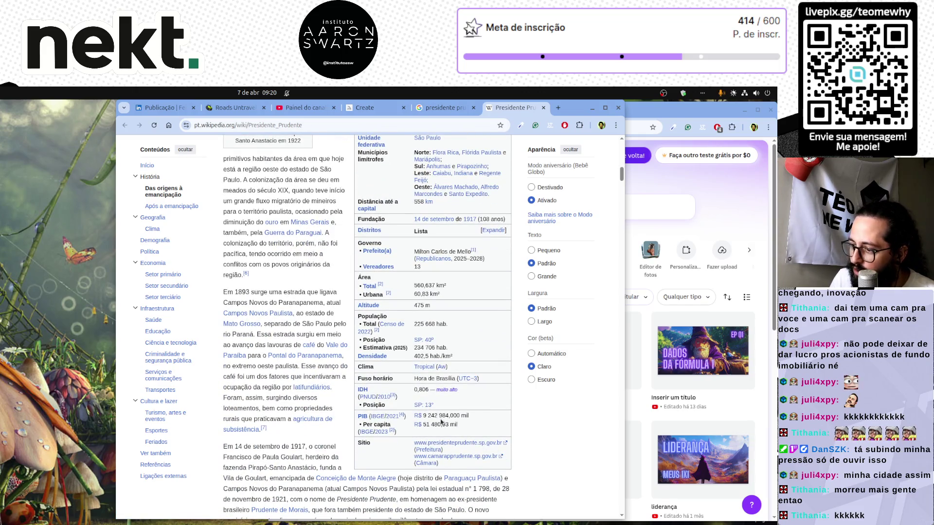
pyautogui.moveTo(628, 429); pyautogui.dragTo(752, 430)
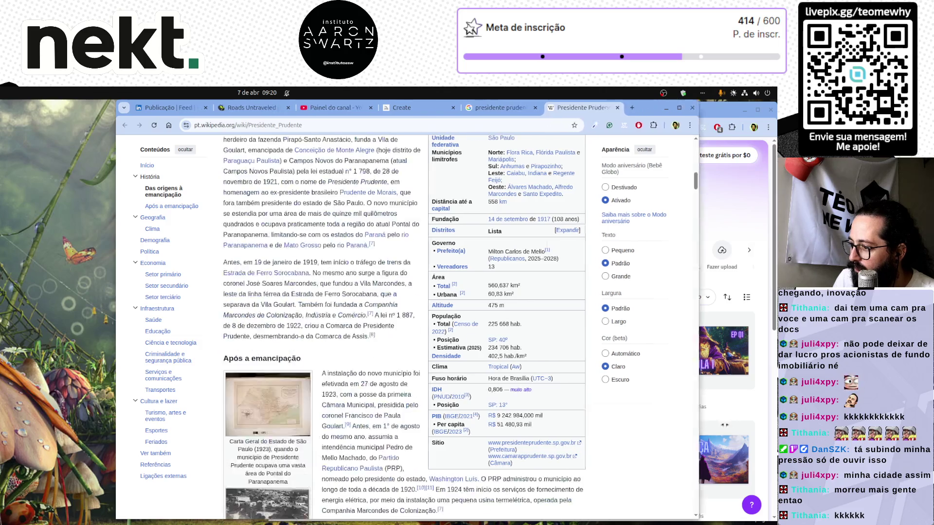
pyautogui.hotkey('ctrl', '+')
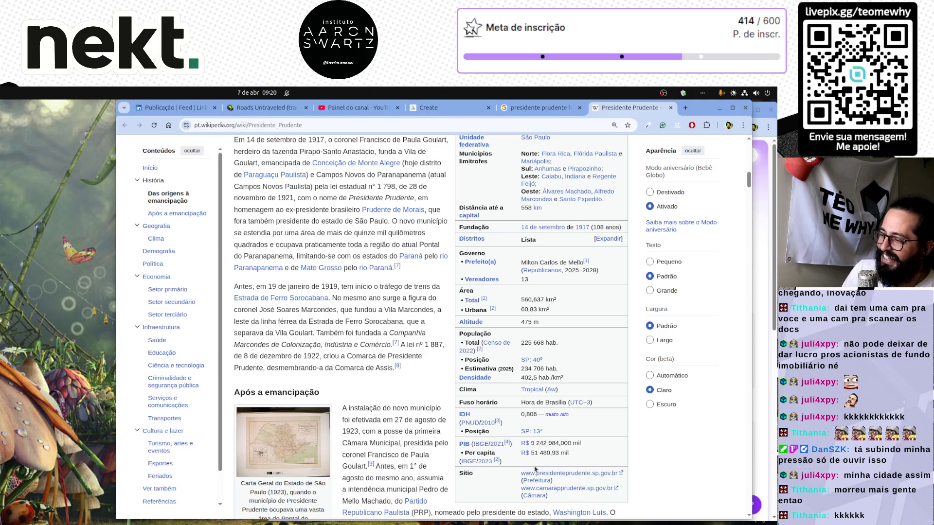
# Step: Scroll through the article's history and population details and bring up the in-page search
pyautogui.scroll(2, 537, 359)
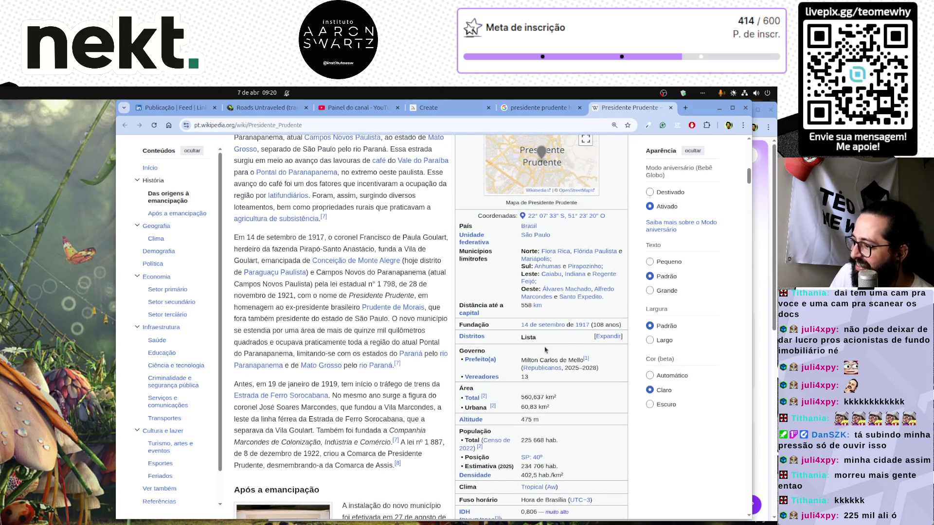
pyautogui.scroll(-5, 358, 375)
pyautogui.scroll(-8, 358, 375)
pyautogui.scroll(-4, 358, 373)
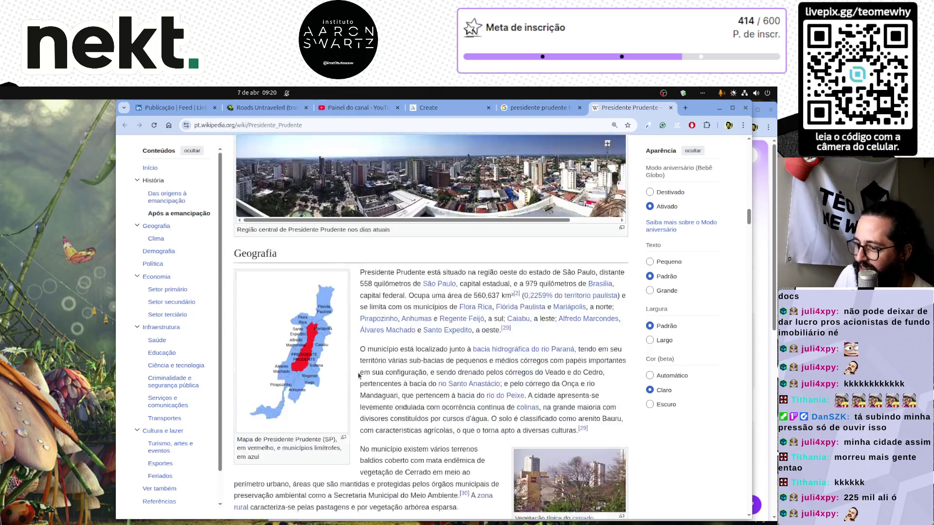
pyautogui.hotkey('ctrl', 'f')
pyautogui.write('habitante')
pyautogui.press('Return')
pyautogui.press('Return')
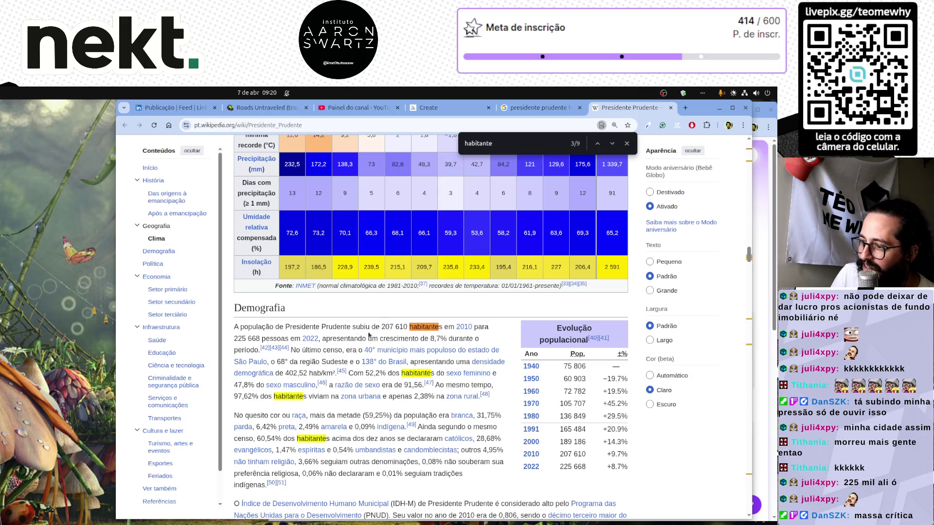
pyautogui.moveTo(373, 330); pyautogui.dragTo(322, 339)
pyautogui.click(398, 340)
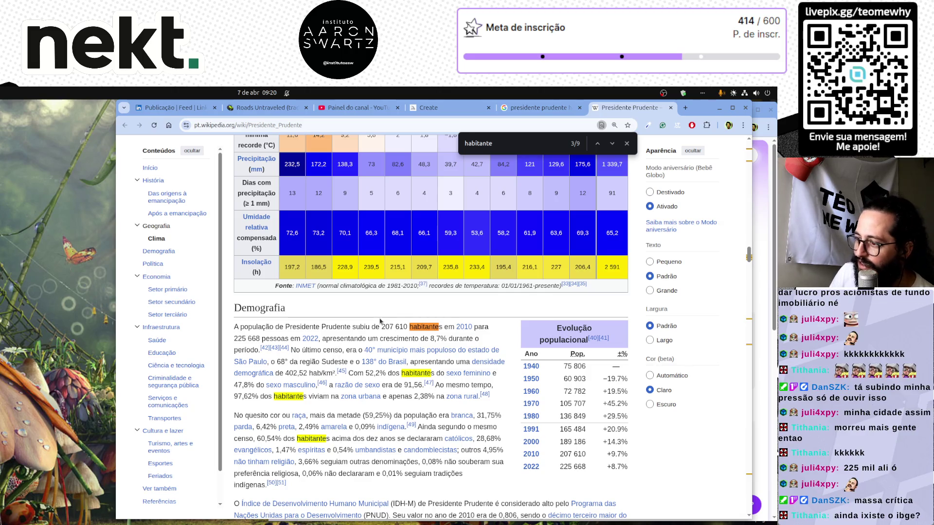
pyautogui.moveTo(381, 326); pyautogui.dragTo(416, 325)
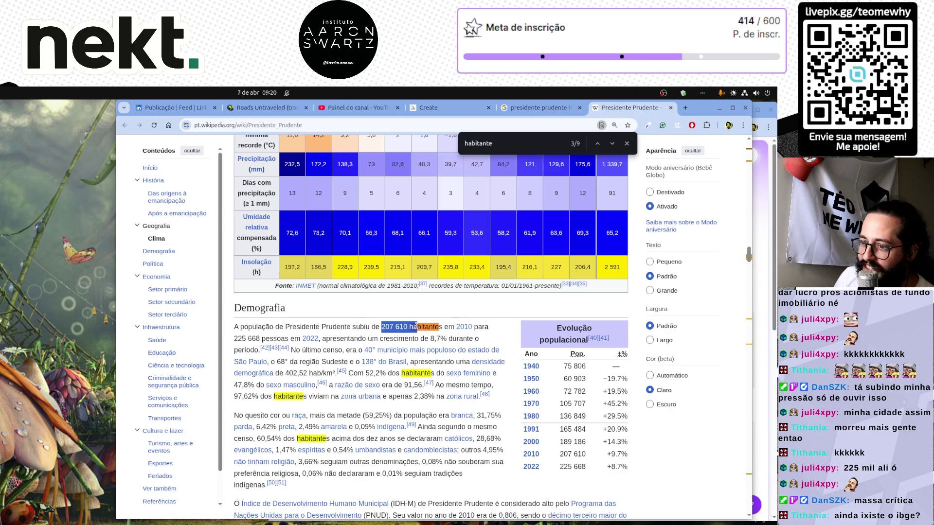
pyautogui.moveTo(419, 338); pyautogui.dragTo(457, 339)
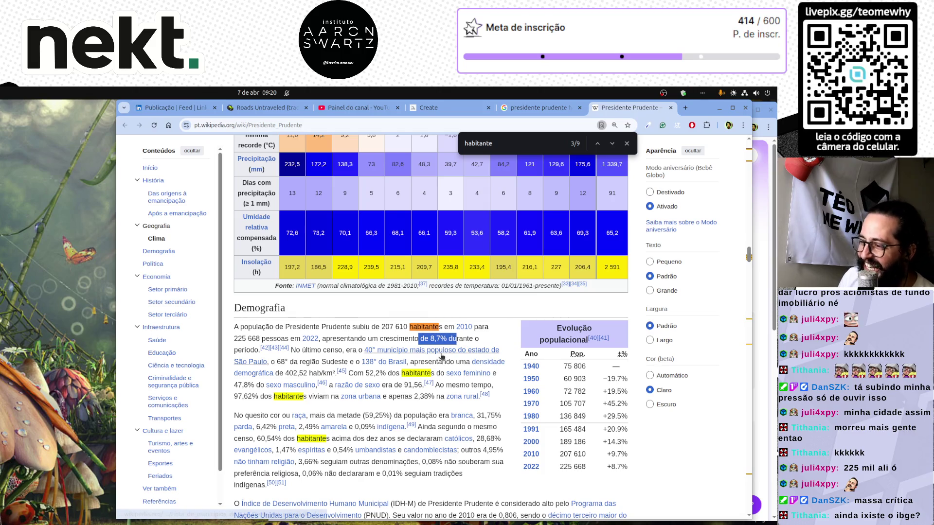
pyautogui.moveTo(442, 356)
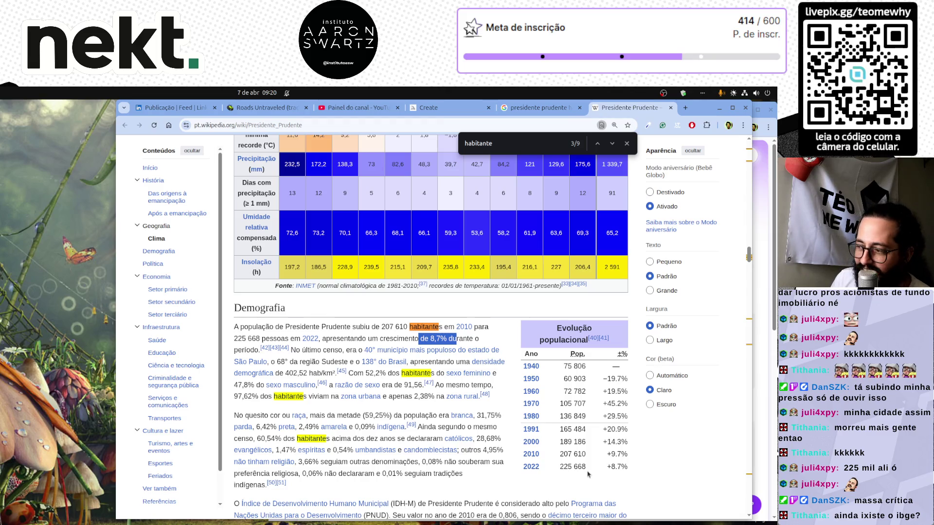
pyautogui.scroll(-5, 476, 469)
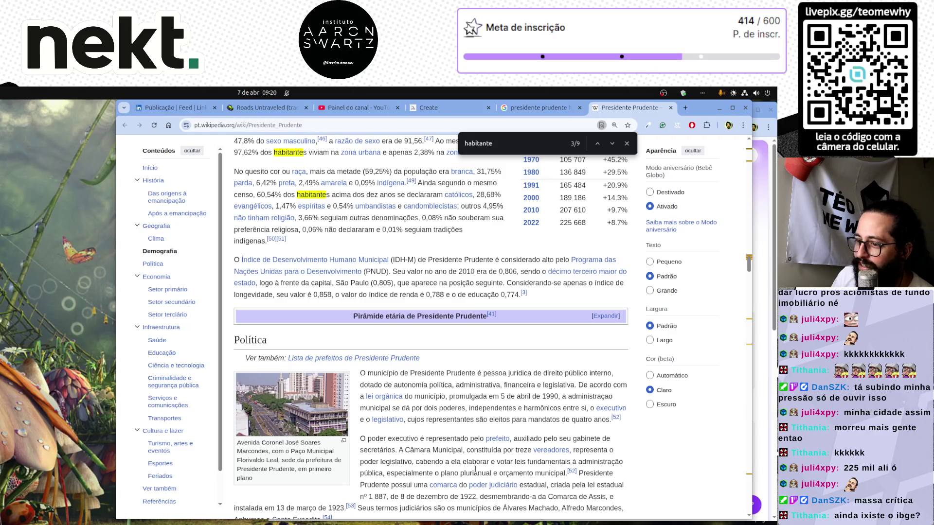
pyautogui.scroll(-6, 475, 468)
pyautogui.scroll(20, 475, 471)
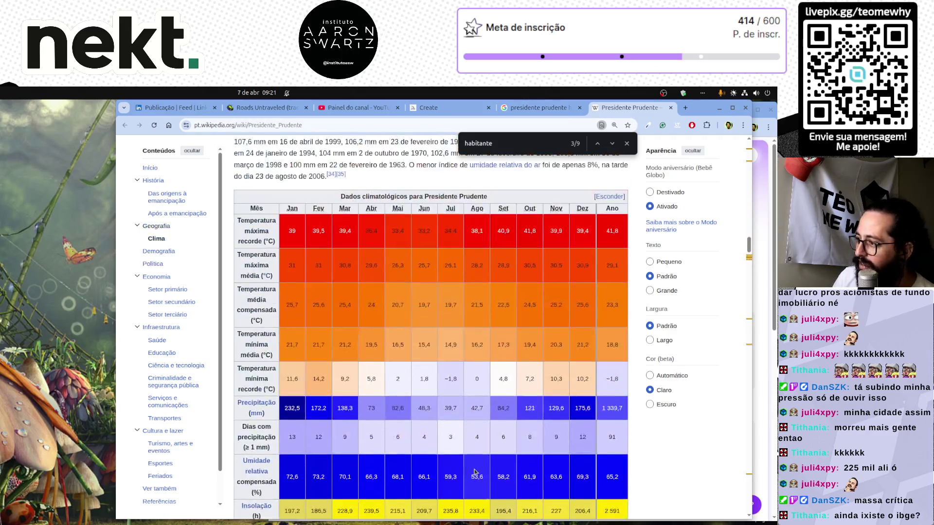
pyautogui.scroll(-6, 475, 472)
pyautogui.scroll(20, 476, 471)
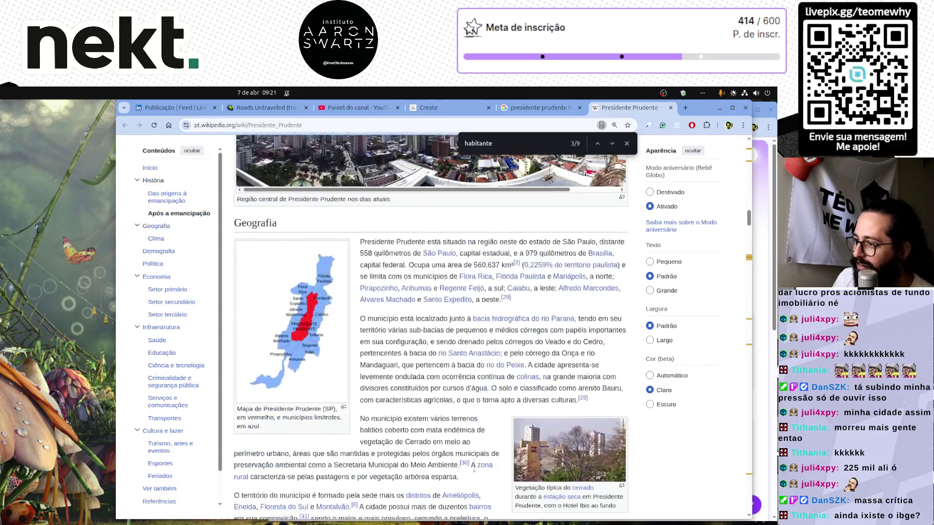
pyautogui.scroll(-18, 475, 471)
pyautogui.scroll(-1, 475, 468)
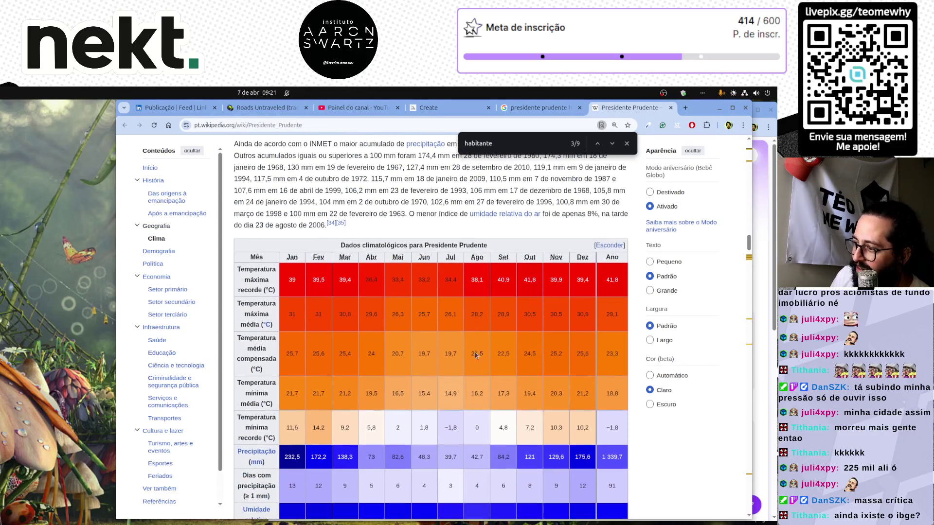
pyautogui.scroll(-4, 279, 274)
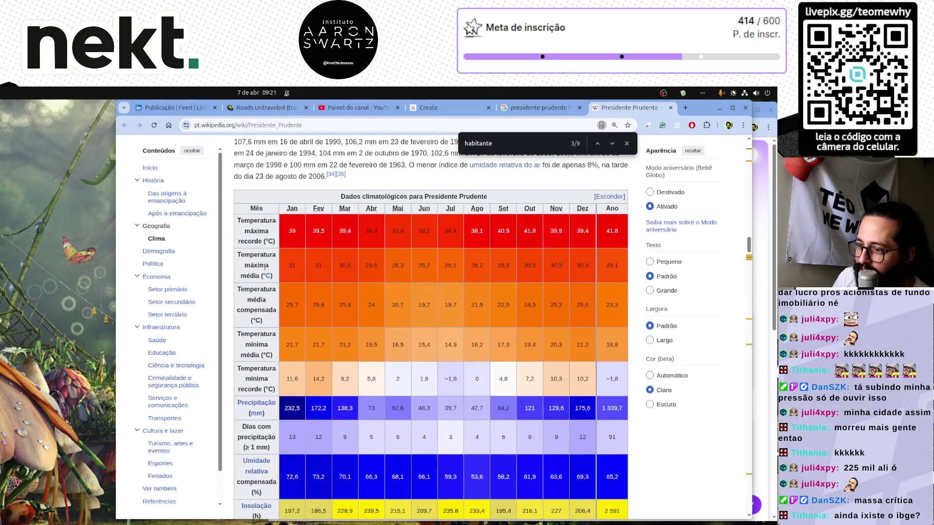
pyautogui.scroll(4, 401, 300)
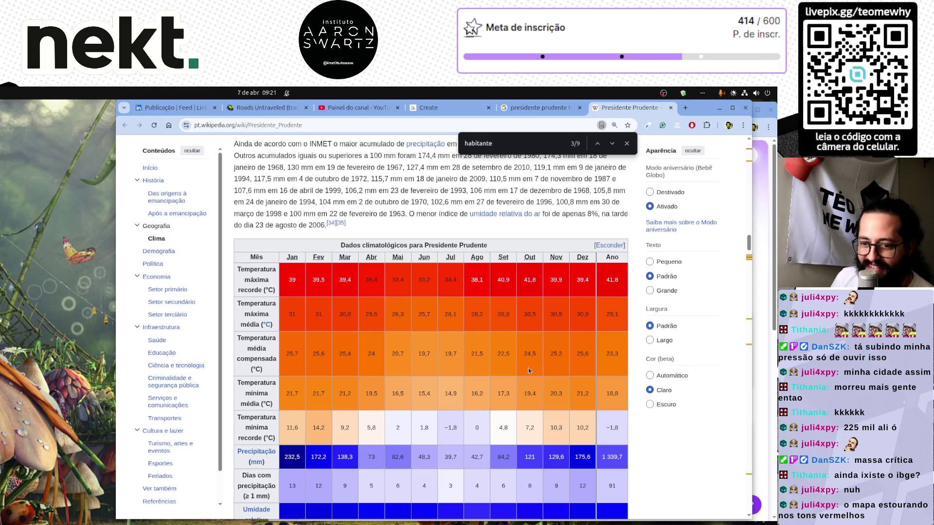
pyautogui.scroll(-4, 529, 369)
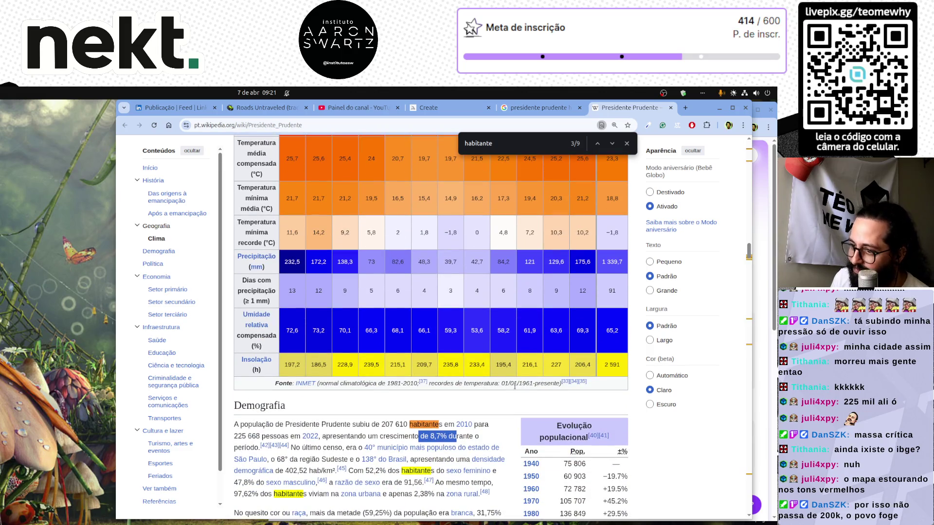
pyautogui.scroll(2, 518, 360)
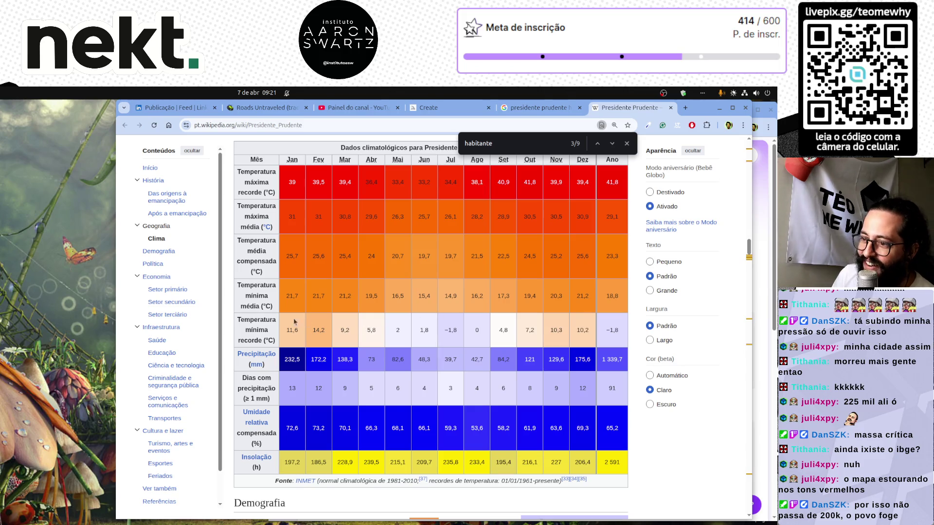
pyautogui.tripleClick(257, 296)
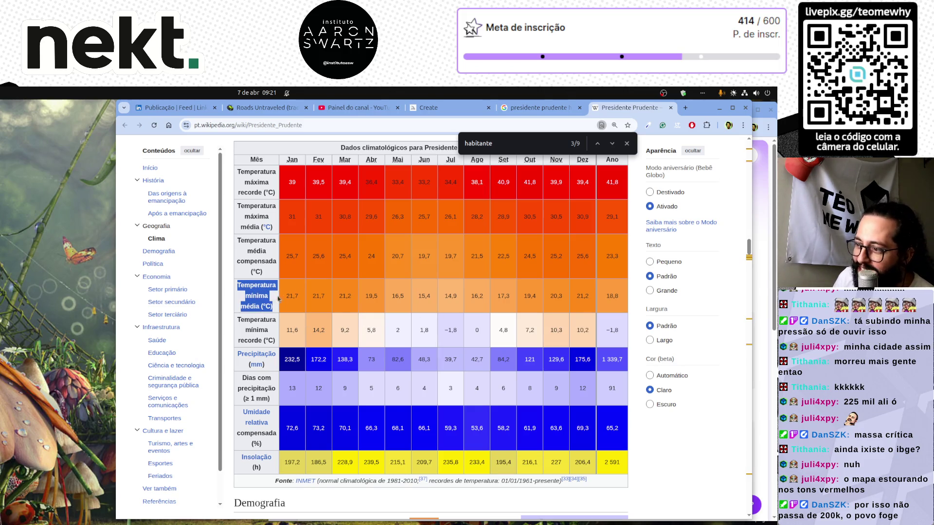
pyautogui.doubleClick(451, 296)
pyautogui.scroll(1, 481, 369)
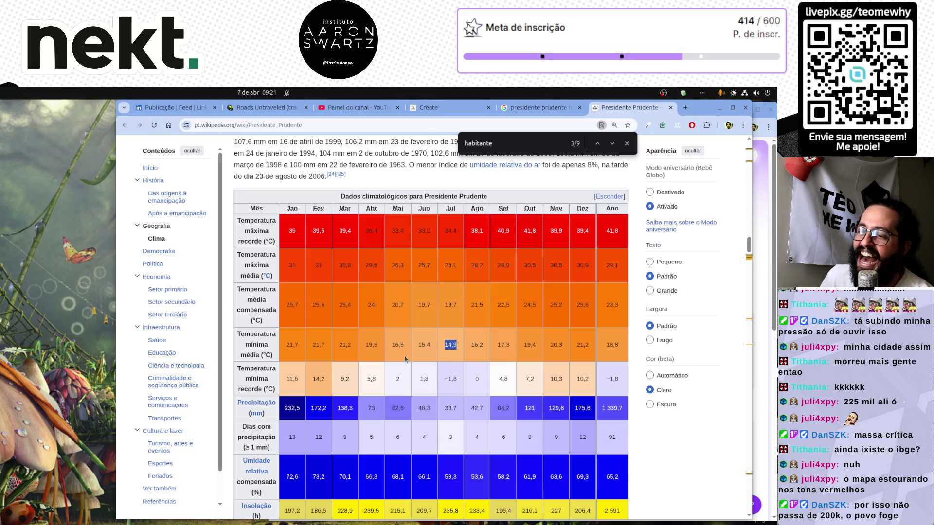
pyautogui.doubleClick(263, 337)
pyautogui.tripleClick(263, 345)
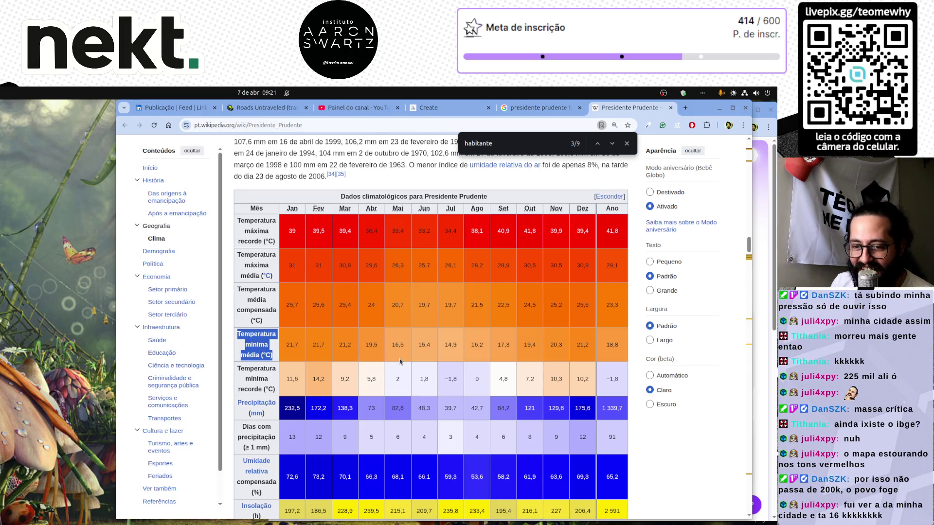
pyautogui.scroll(3, 403, 361)
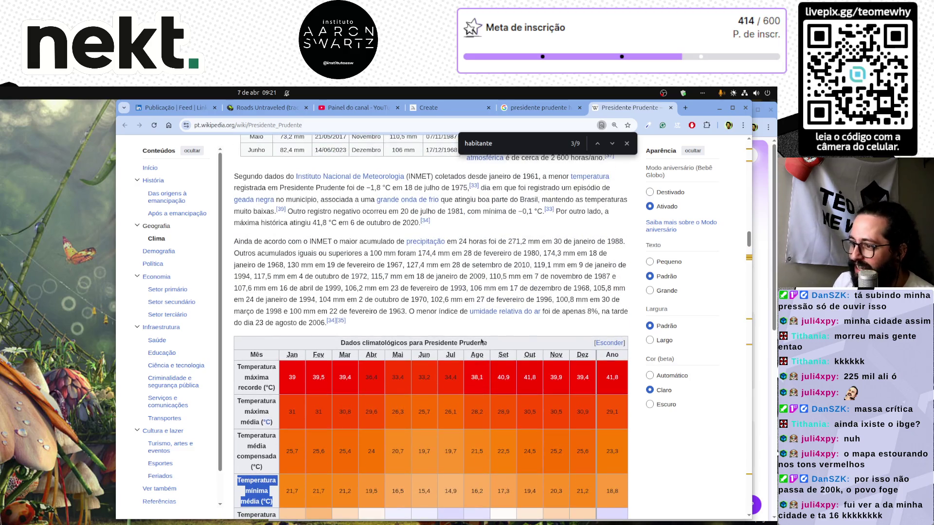
# Step: Zoom the article to 150% and highlight the infobox's per capita PIB of R$ 51 480,93
pyautogui.scroll(20, 482, 342)
pyautogui.scroll(7, 481, 341)
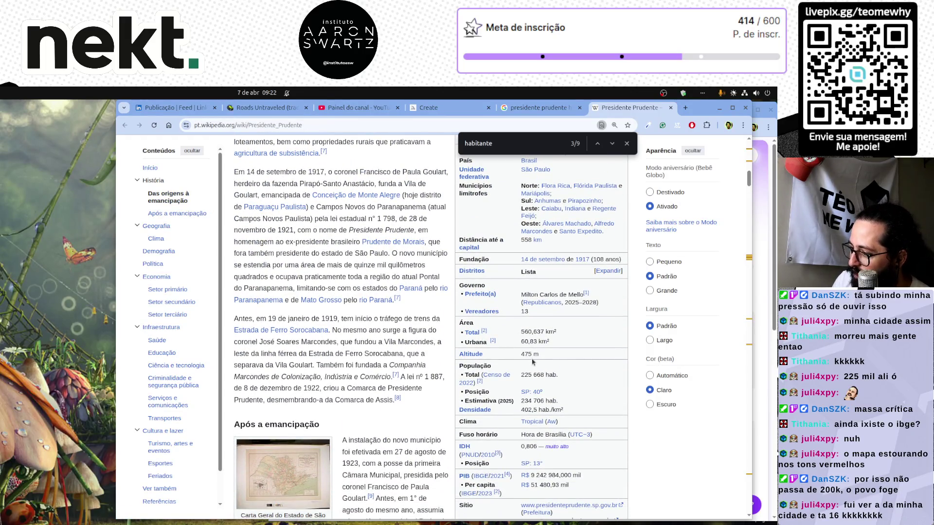
pyautogui.scroll(2, 532, 362)
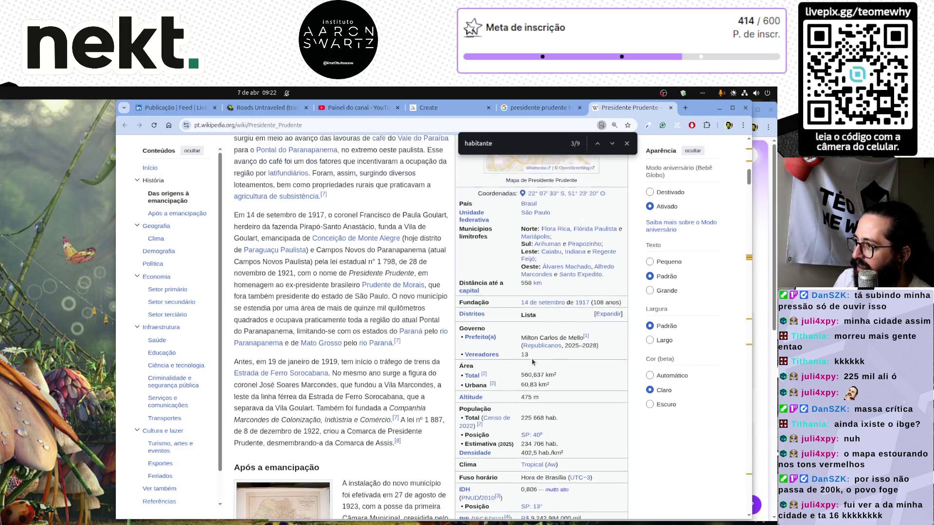
pyautogui.scroll(-4, 532, 362)
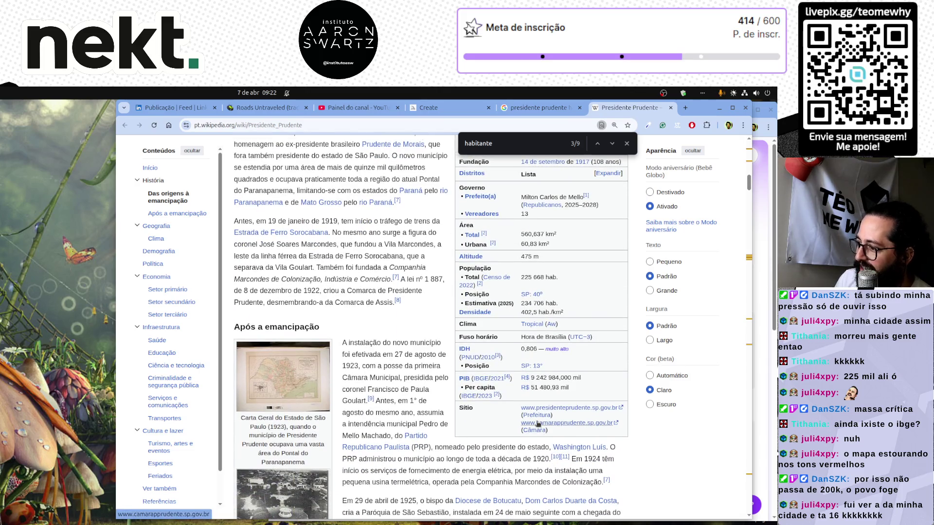
pyautogui.scroll(-1, 549, 442)
pyautogui.keyDown('ctrl'); pyautogui.scroll(3, 577, 360); pyautogui.keyUp('ctrl')
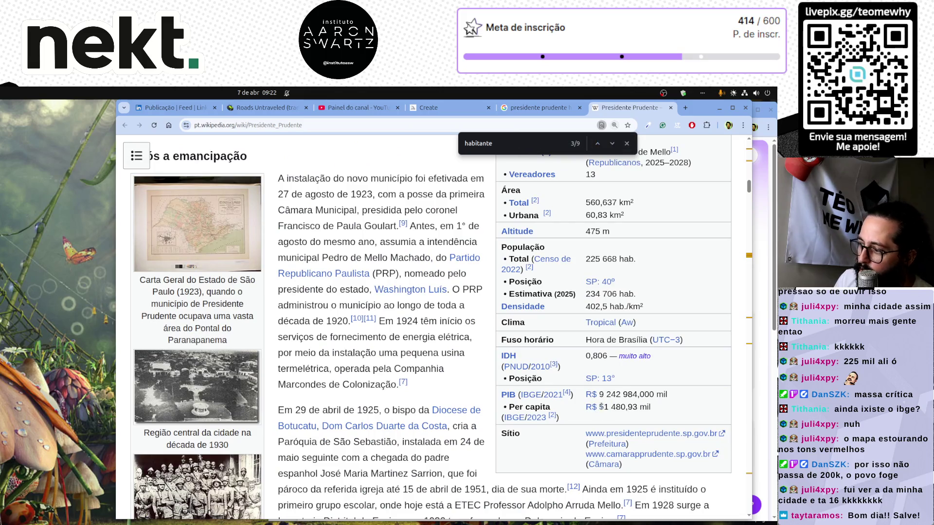
pyautogui.moveTo(599, 407); pyautogui.dragTo(653, 407)
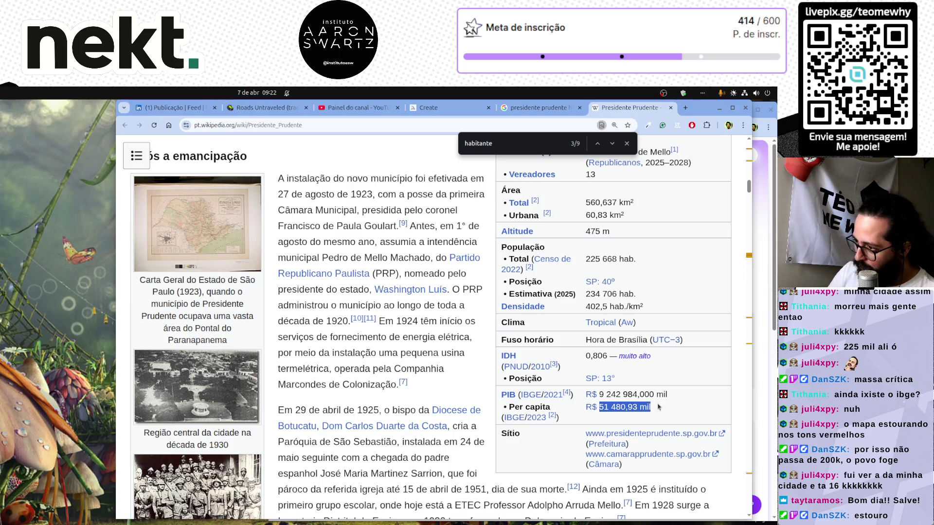
pyautogui.moveTo(509, 397)
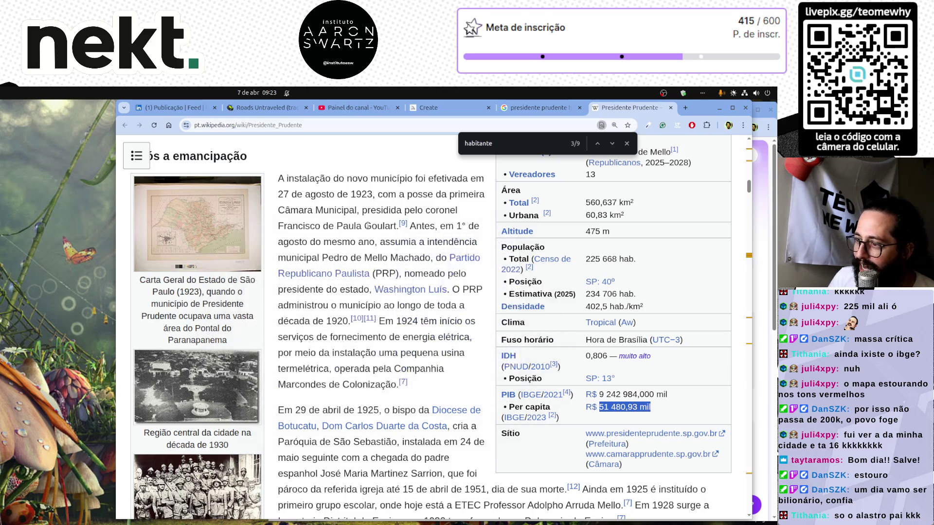
pyautogui.scroll(-3, 373, 321)
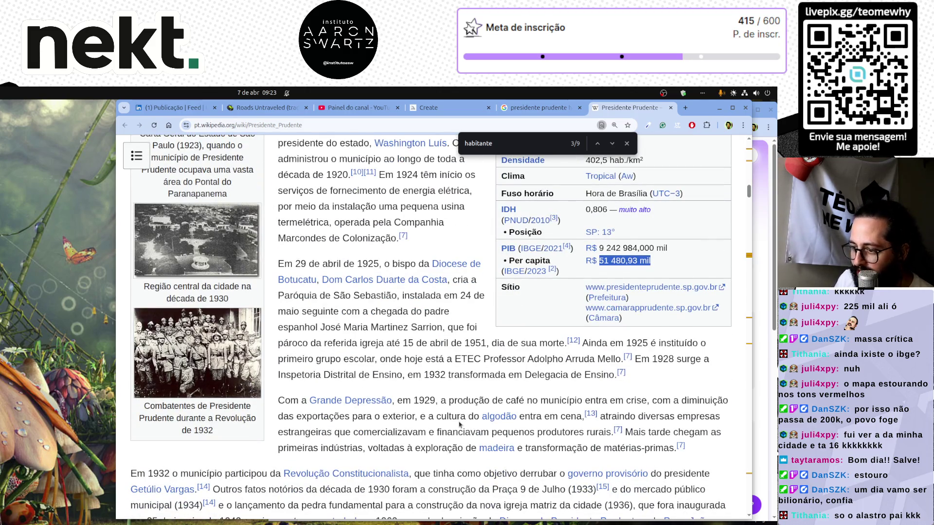
# Step: Scroll the article briefly and close the find bar searching for 'habitante'
pyautogui.scroll(-4, 460, 425)
pyautogui.scroll(-8, 460, 425)
pyautogui.scroll(15, 513, 285)
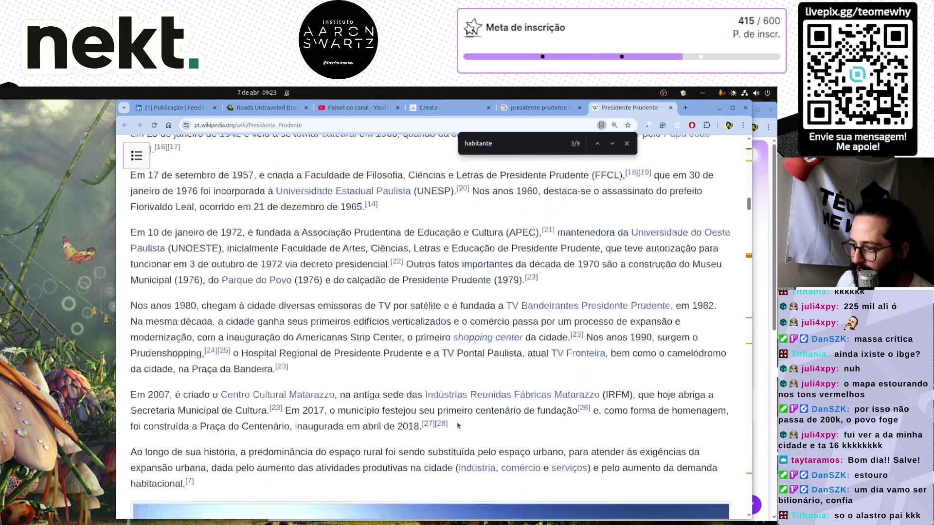
pyautogui.click(626, 143)
pyautogui.write('Agora temos uma automação para responder perguntas durante as nossas transmissões. Não é necessário adicionar comando algu')
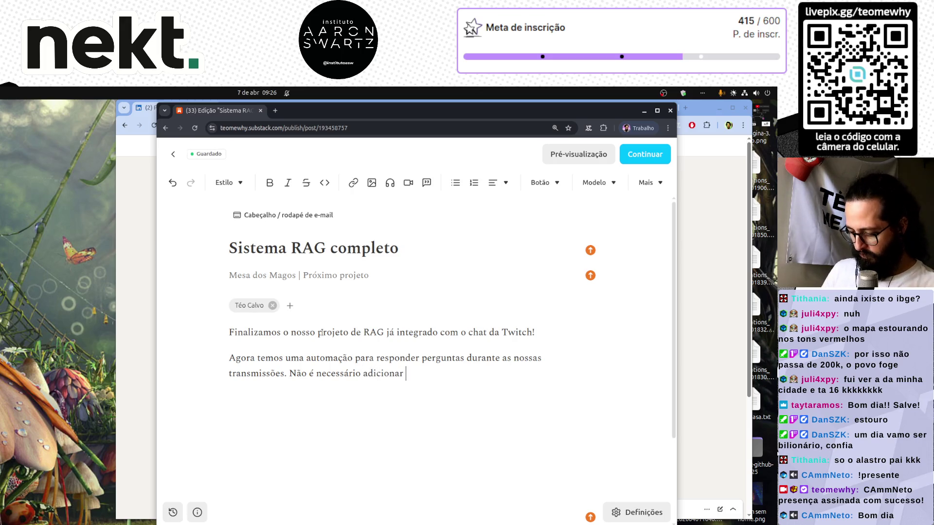
# Step: End the paragraph with 'o sistema decide se deve responder a sua pergunta ou não.' and add the YouTube members-area playlist line
pyautogui.write('m, basta')
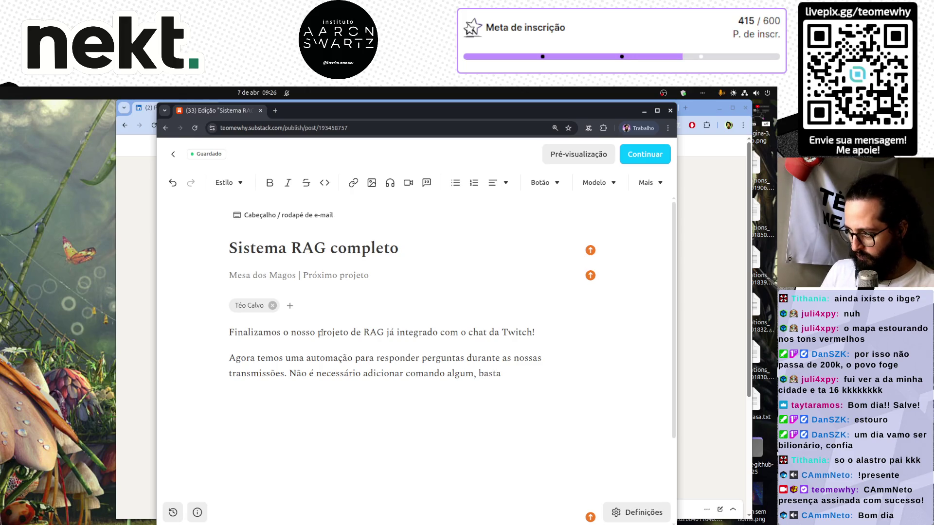
pyautogui.press('BackSpace')
pyautogui.write('pergunta de maneira natural que ')
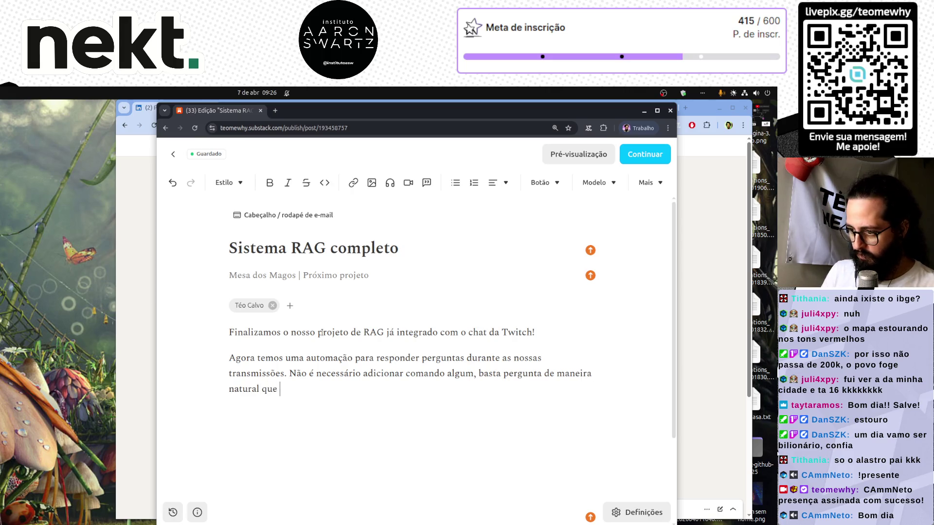
pyautogui.write('nosso sistema decide ')
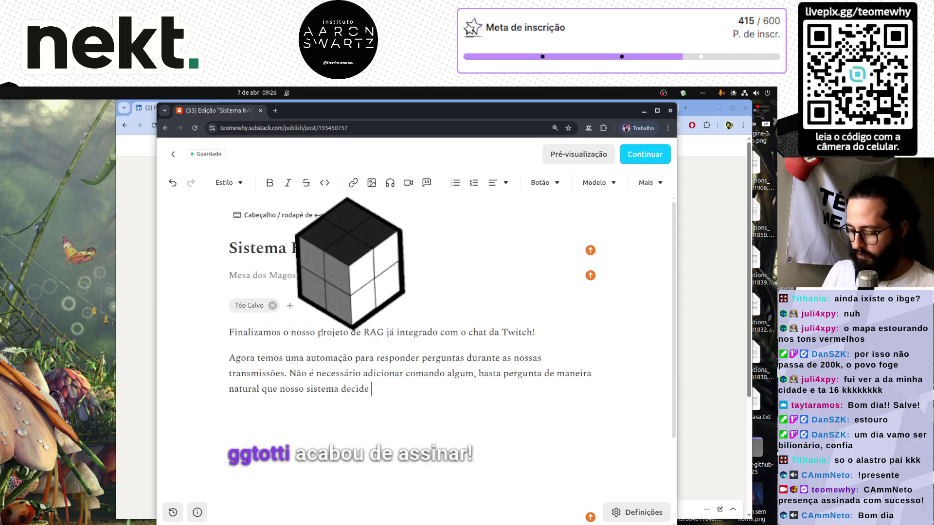
pyautogui.write('se deve responder a sua ')
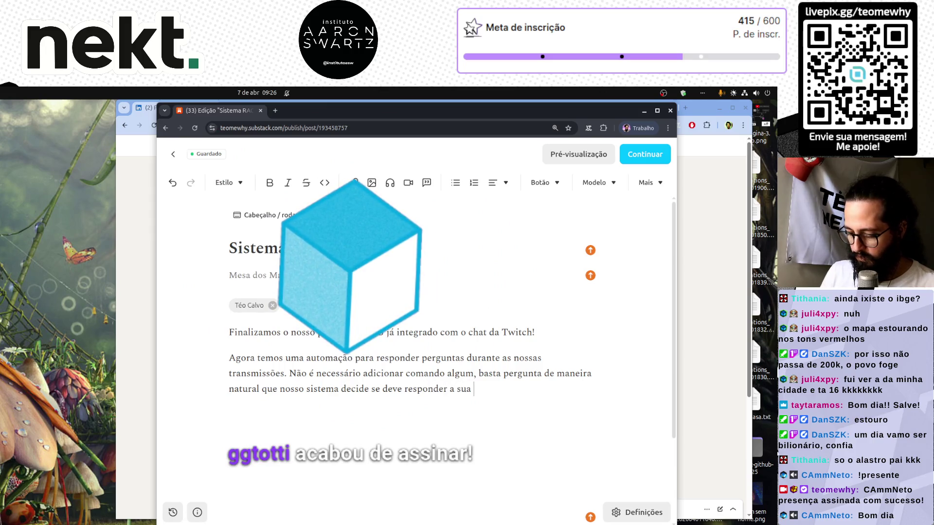
pyautogui.write('pergunta ou não.')
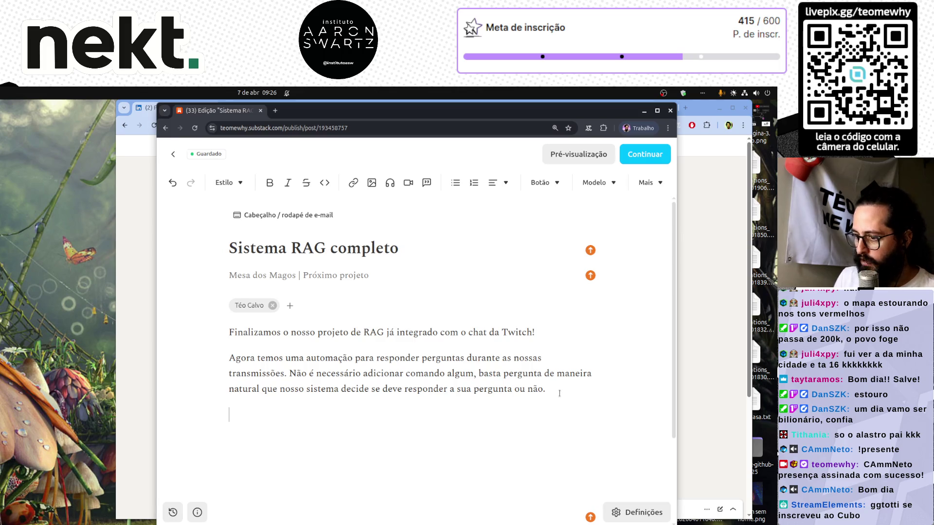
pyautogui.write('ntener como fizer tudo isso?')
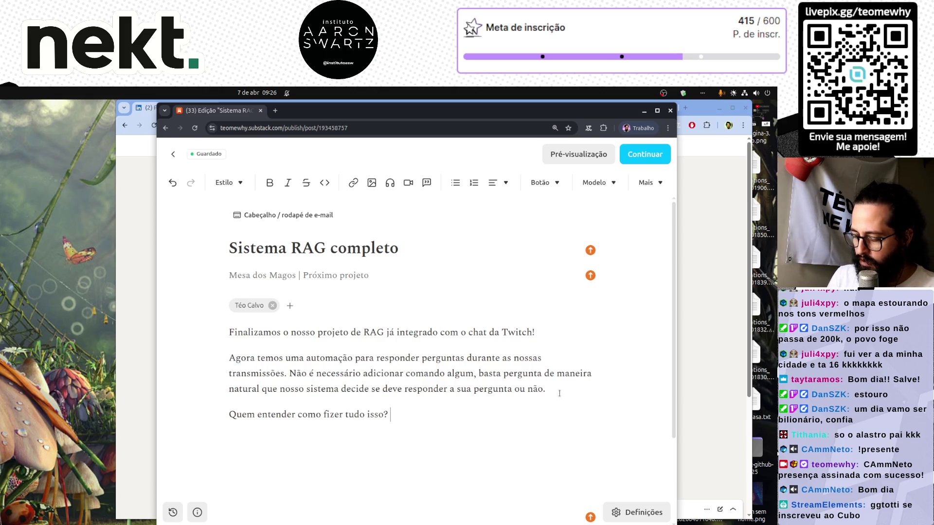
pyautogui.write('A playlist está dispo')
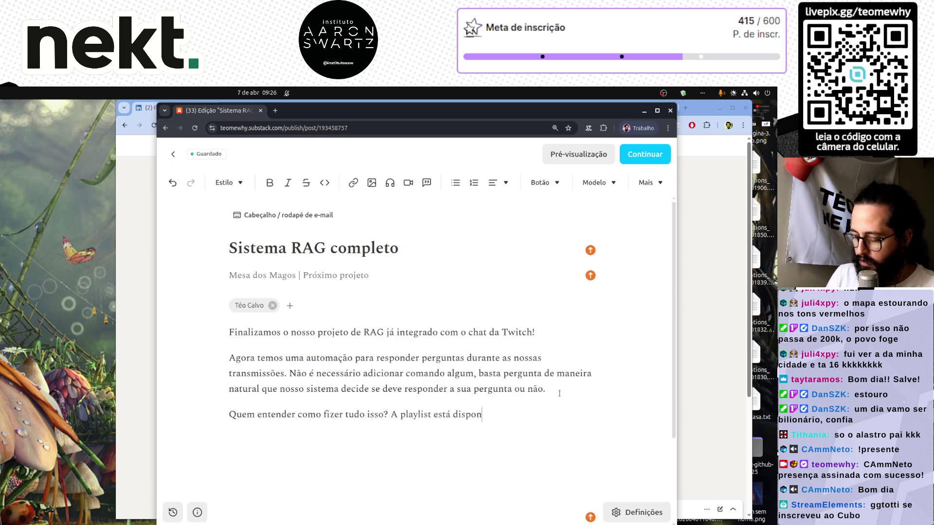
pyautogui.write(' na área de membros no nosso')
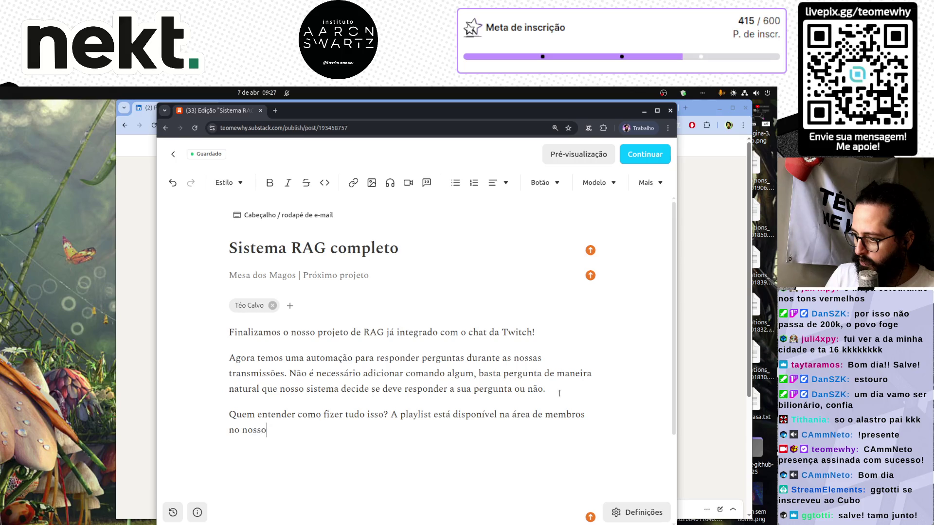
pyautogui.write('youtb')
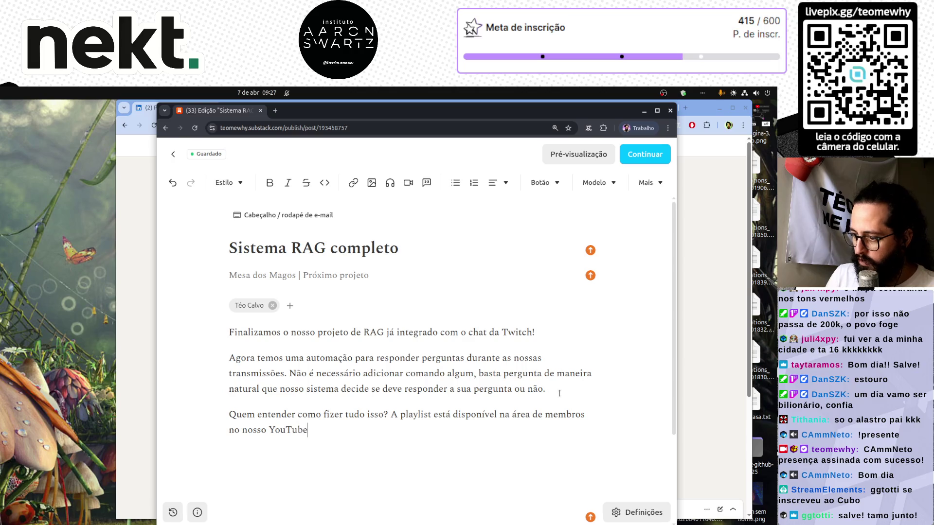
pyautogui.click(295, 277)
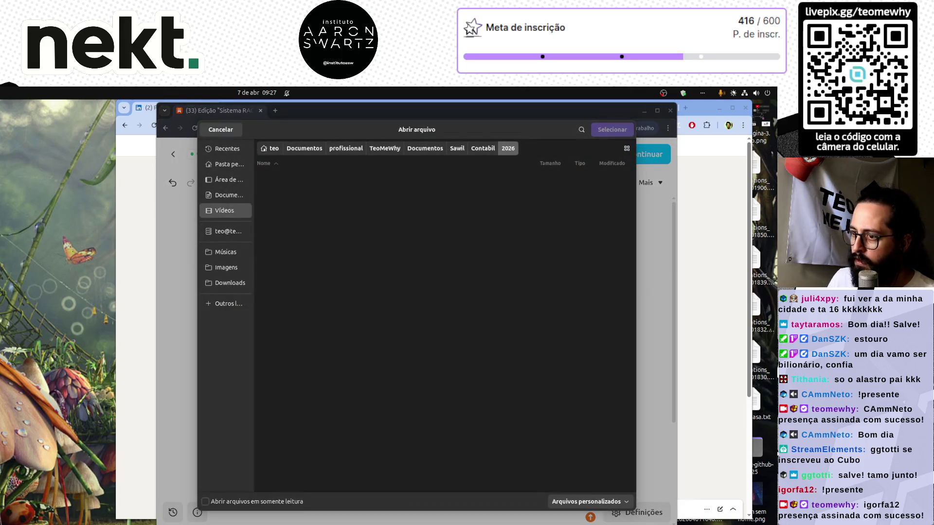
# Step: Insert 13.jpg from Vídeos › 2026 › ragia › dia 04 as the EP 13 image
pyautogui.click(226, 210)
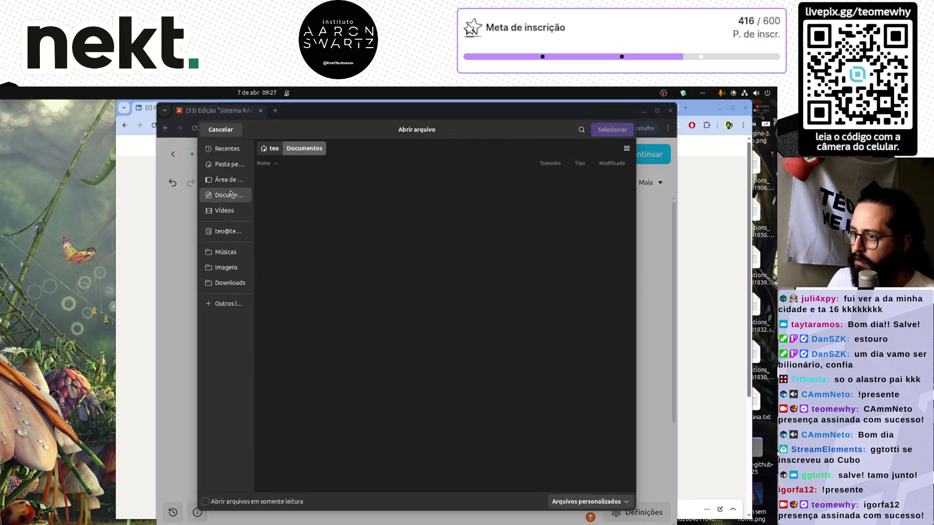
pyautogui.doubleClick(291, 190)
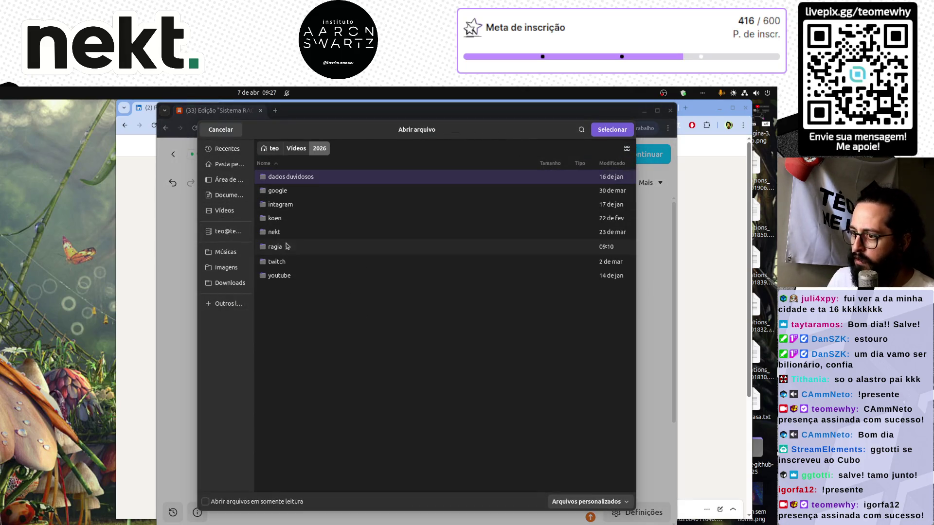
pyautogui.doubleClick(281, 247)
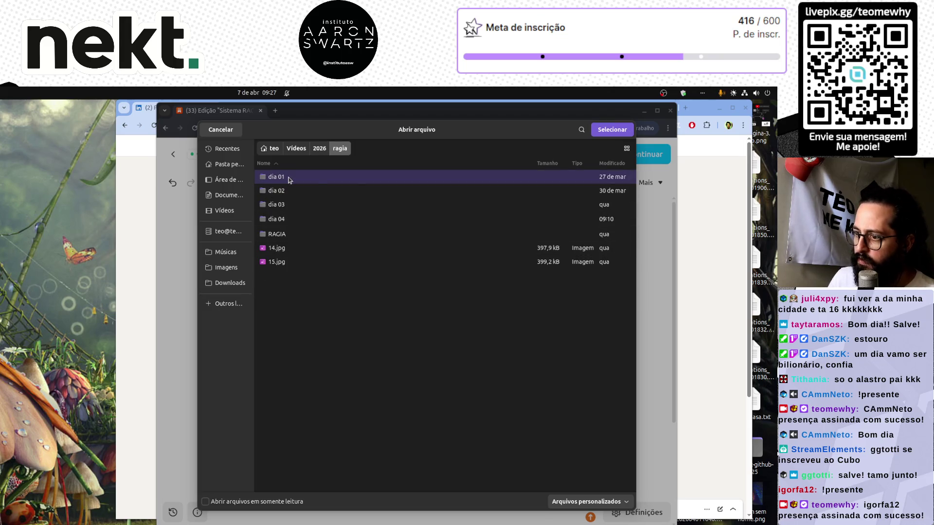
pyautogui.doubleClick(280, 220)
pyautogui.doubleClick(279, 177)
pyautogui.write('São')
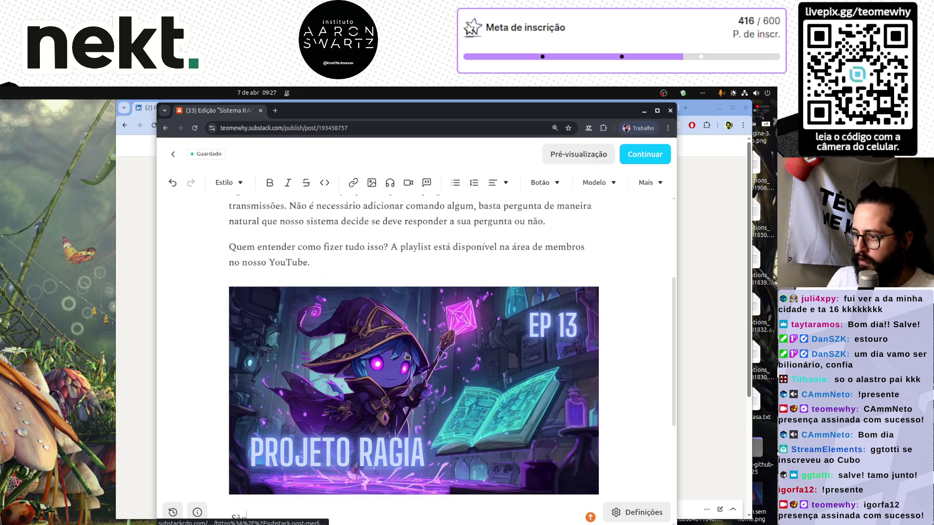
pyautogui.scroll(-3, 407, 356)
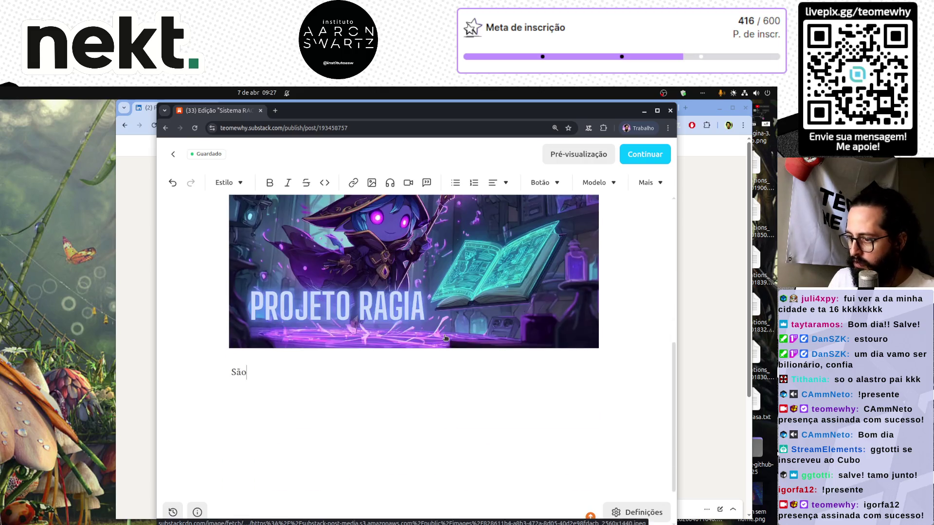
# Step: After 'YouTube.', add 'São 13 episódios mostrando o passo a passo de desenvolvimento e integração desse sistema'
pyautogui.scroll(4, 389, 321)
pyautogui.click(358, 306)
pyautogui.write('ão 13 episódios ')
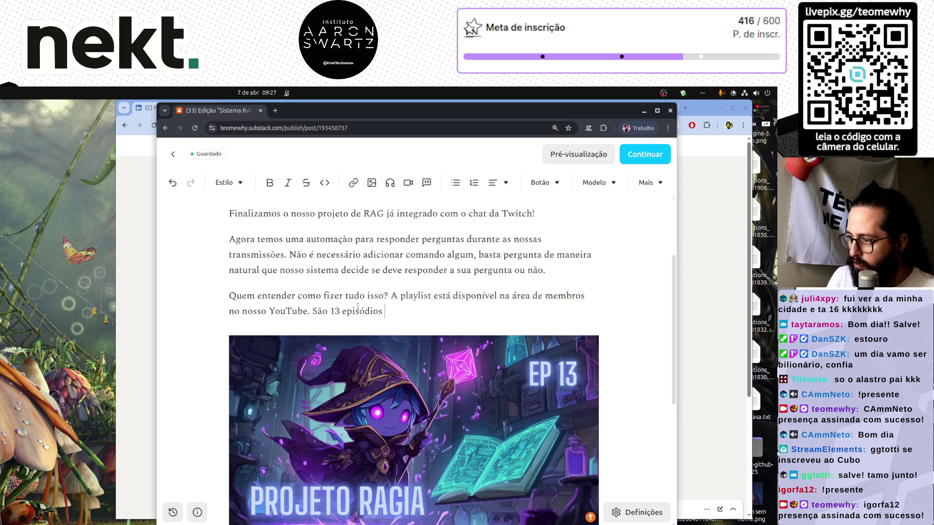
pyautogui.write('mostrando o pa')
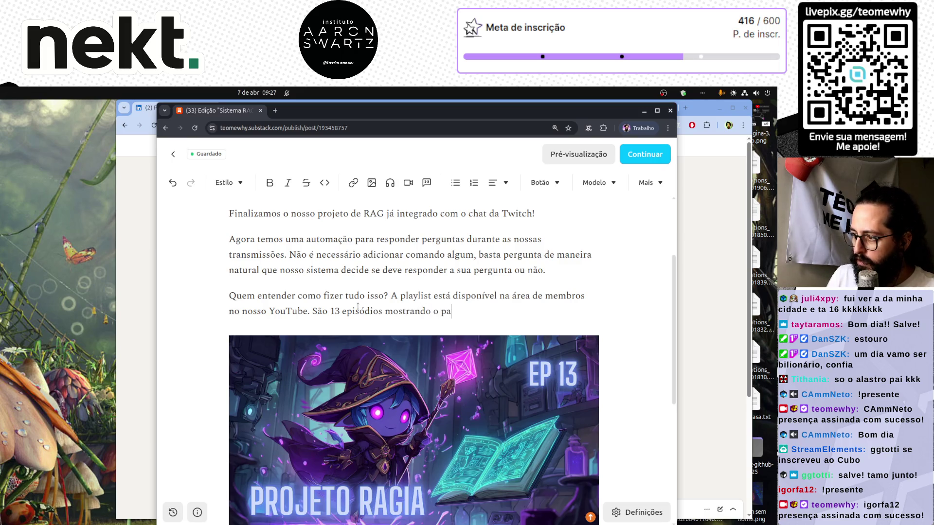
pyautogui.write('sso a passo de de')
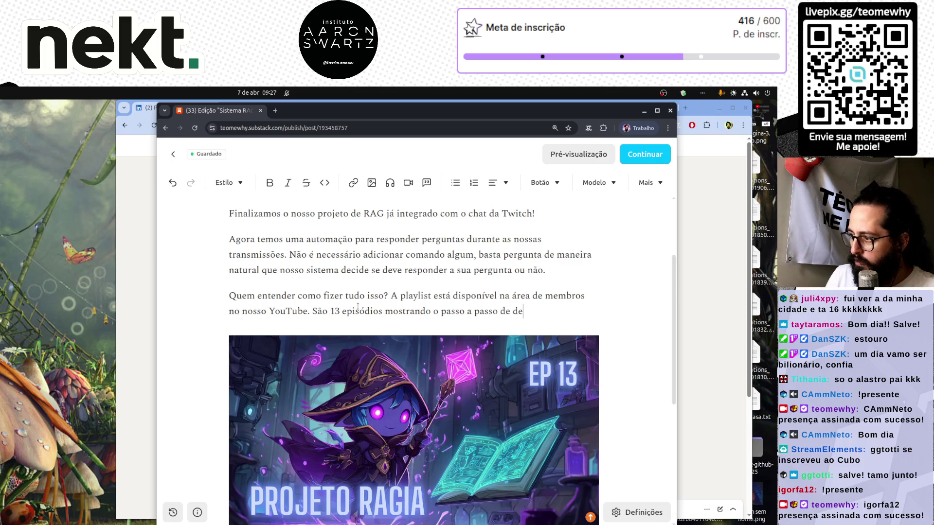
pyautogui.write('nto e integração desse sistema.')
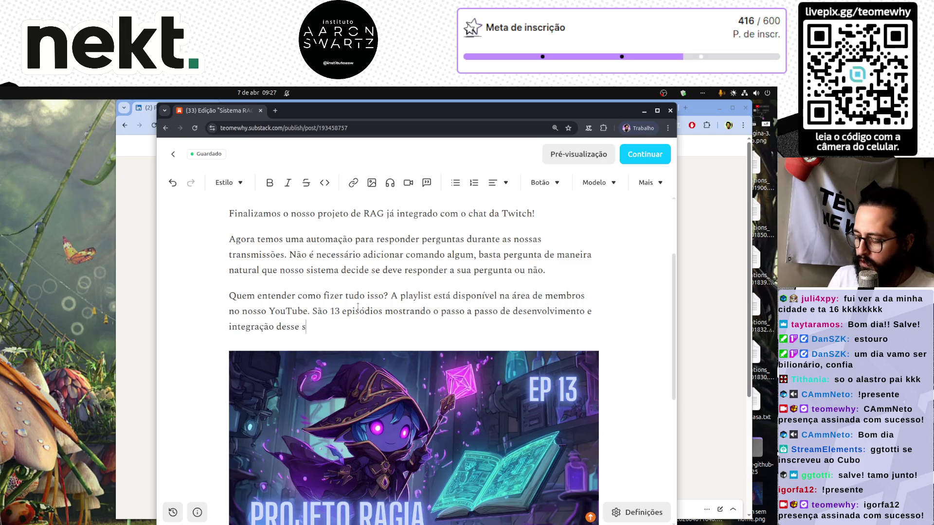
pyautogui.scroll(-3, 358, 307)
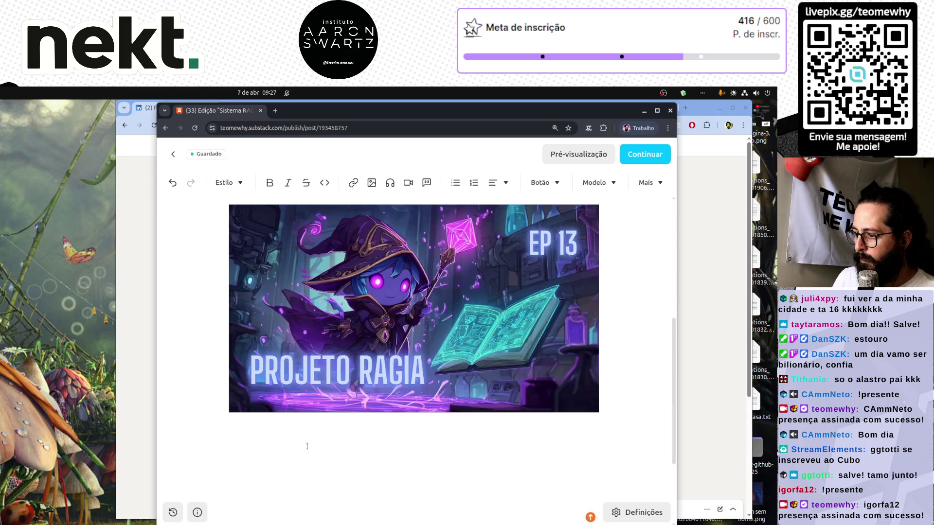
# Step: Paste the YouTube playlist URL after 'Playlist:' and turn it into a clickable link
pyautogui.write('Playlist:')
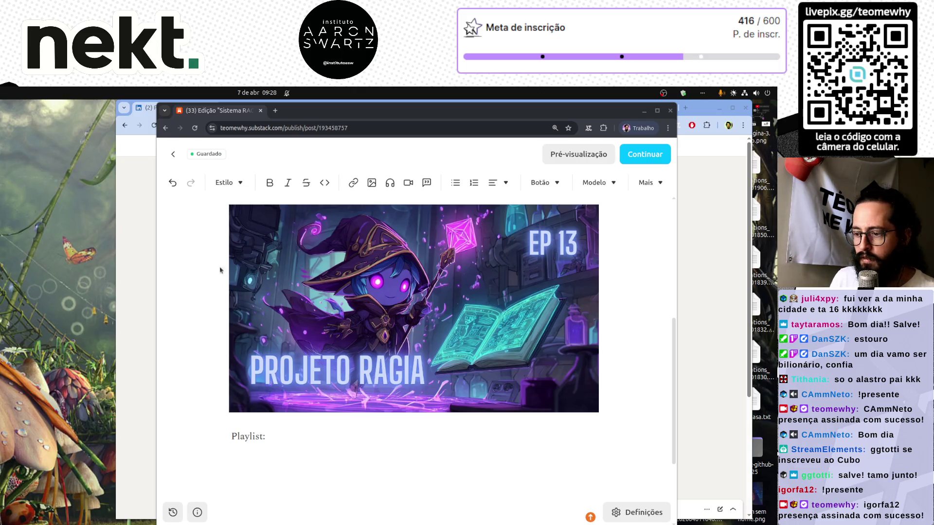
pyautogui.click(286, 439)
pyautogui.write('https://www.youtube.com/playlist?list=PLvlkVRRKOYFTijx_2mJBv7u2F21VD-Zgb')
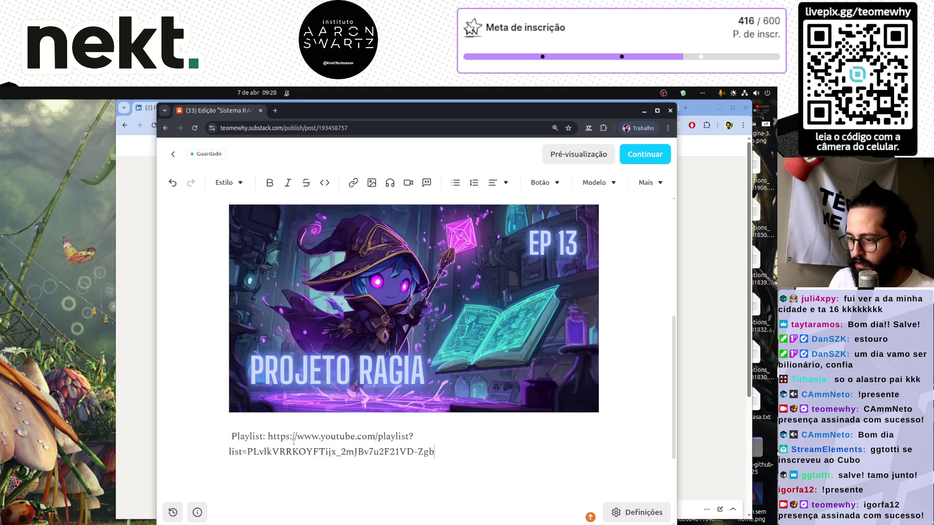
pyautogui.moveTo(271, 436); pyautogui.dragTo(434, 452)
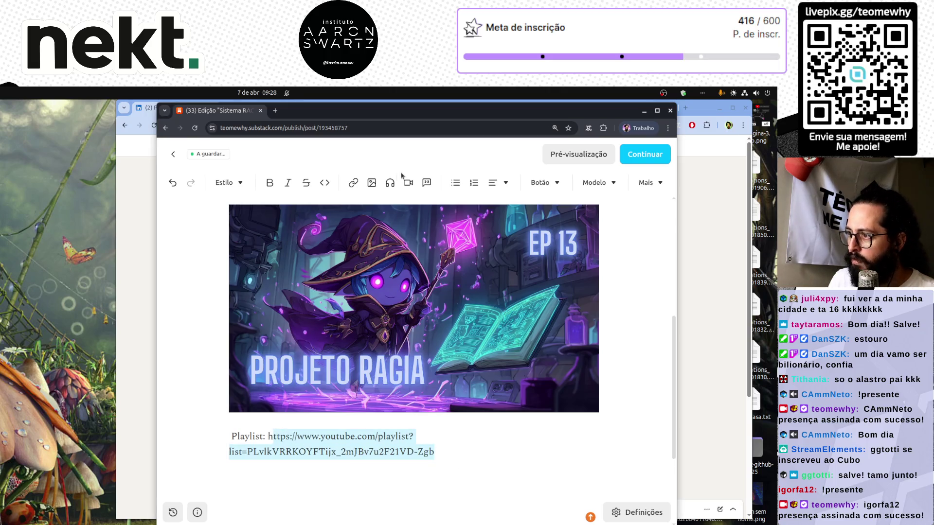
pyautogui.click(353, 183)
pyautogui.hotkey('ctrl', '-')
pyautogui.hotkey('ctrl', '-')
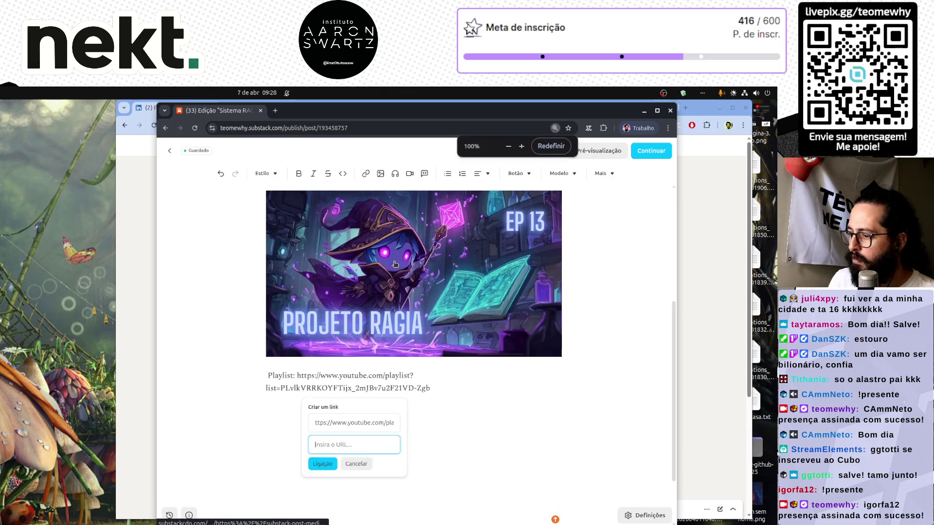
pyautogui.hotkey('ctrl', 'v')
pyautogui.hotkey('shift', 'Tab')
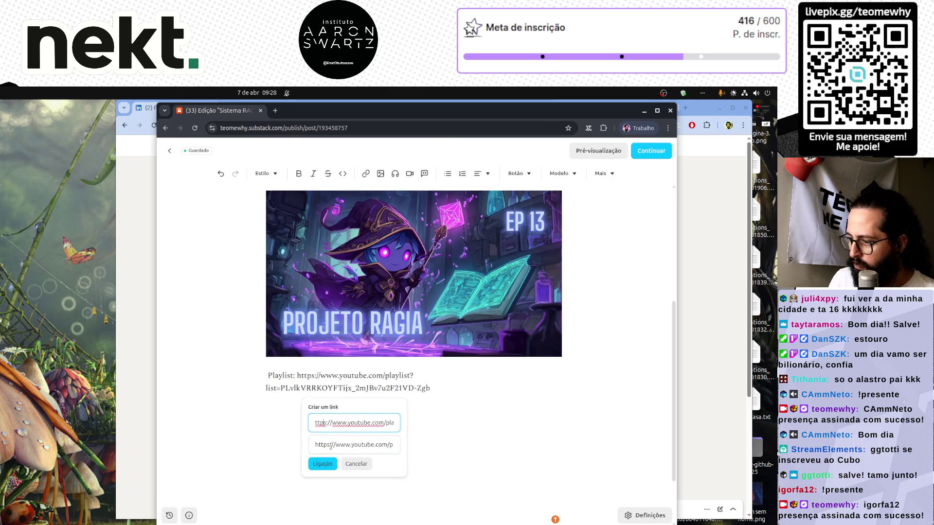
pyautogui.press('Right')
pyautogui.press('Right')
pyautogui.press('Right')
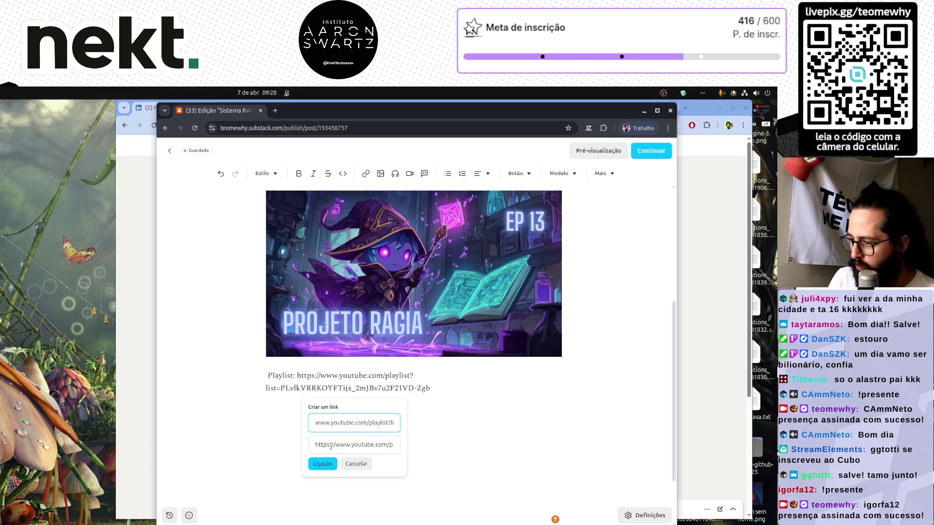
pyautogui.press('BackSpace')
pyautogui.press('BackSpace')
pyautogui.press('BackSpace')
pyautogui.press('Return')
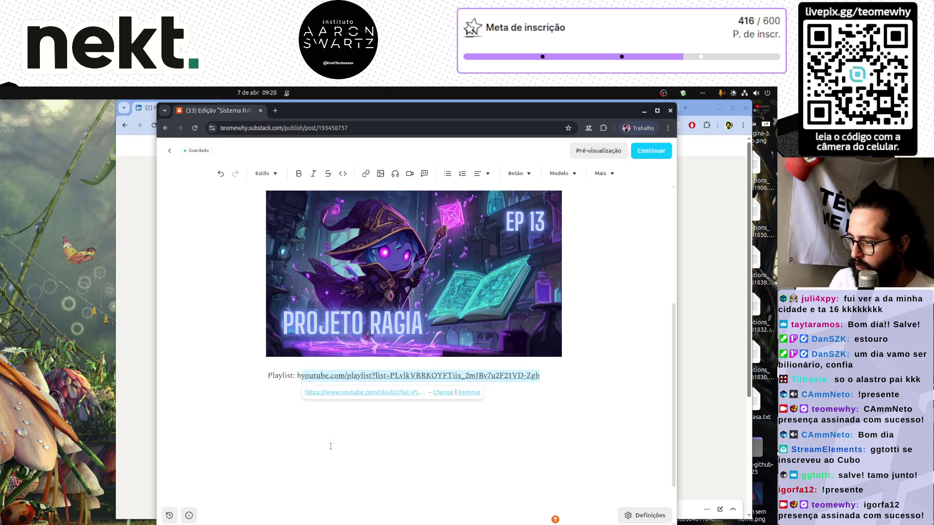
# Step: Delete the stray 'h' in front of the playlist link
pyautogui.click(302, 377)
pyautogui.press('BackSpace')
pyautogui.click(555, 396)
pyautogui.scroll(3, 554, 396)
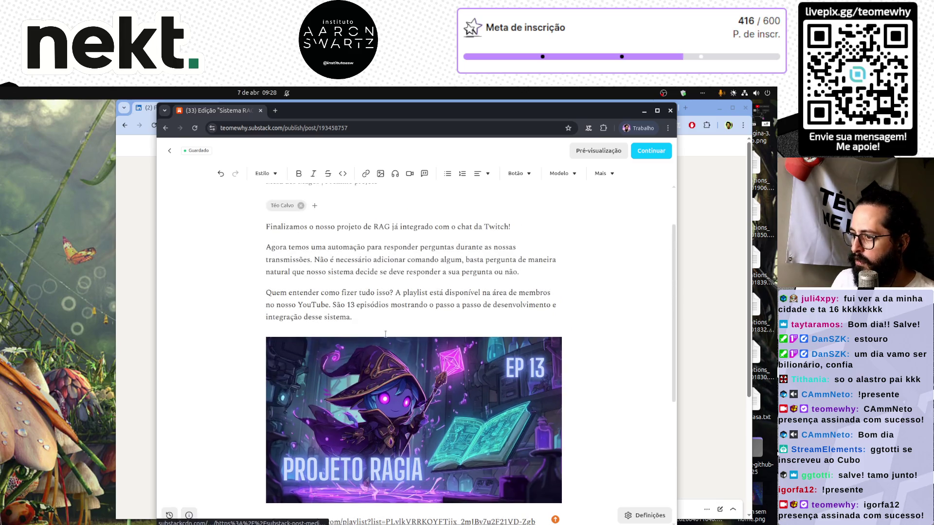
# Step: Type the heading 'Mesa dos Magos: Physical AI', correcting its mistyped ending
pyautogui.scroll(2, 385, 334)
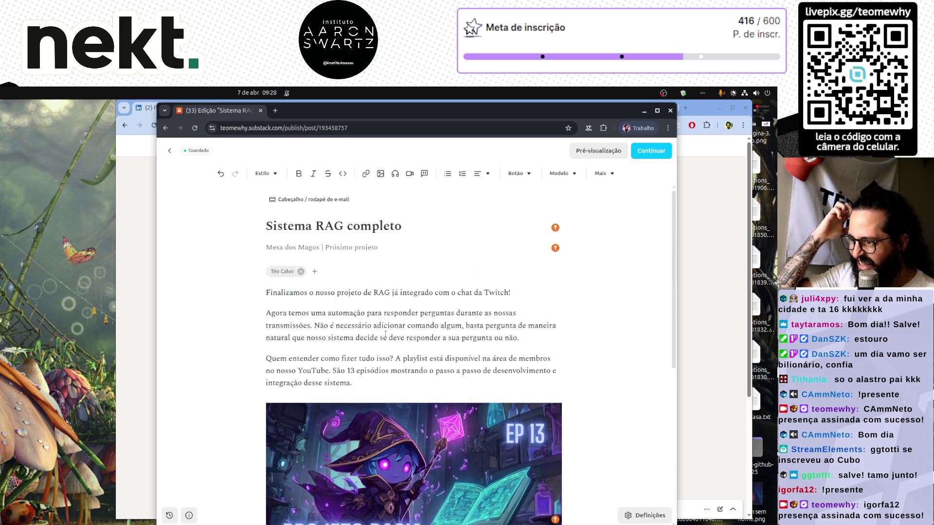
pyautogui.scroll(-4, 401, 334)
pyautogui.write('Mesa dosd')
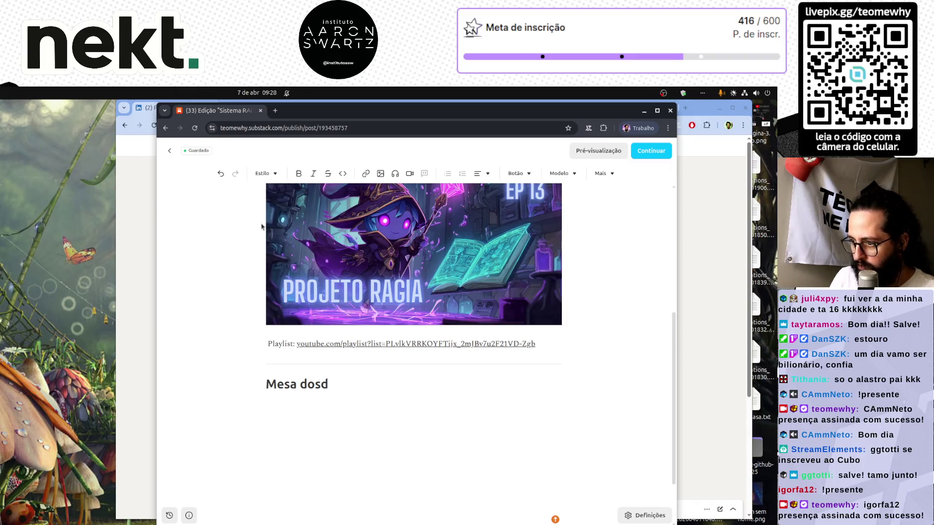
pyautogui.press('BackSpace')
pyautogui.write(' Magos: ')
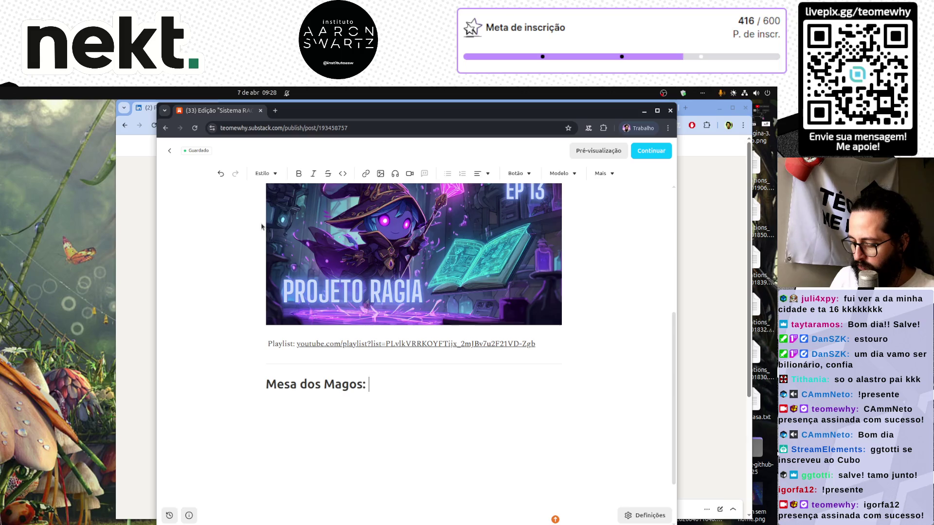
pyautogui.write('Physics')
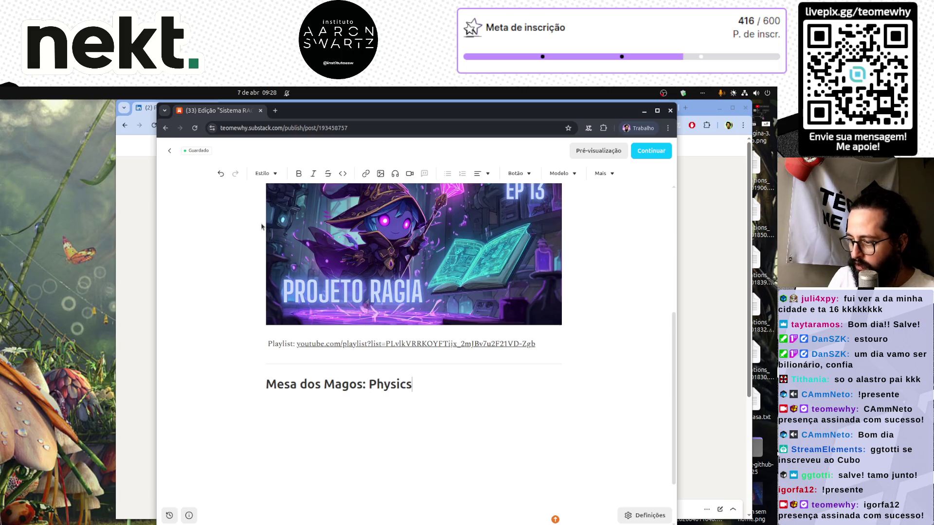
pyautogui.write('Ro')
pyautogui.press('BackSpace')
pyautogui.press('BackSpace')
pyautogui.write('AI')
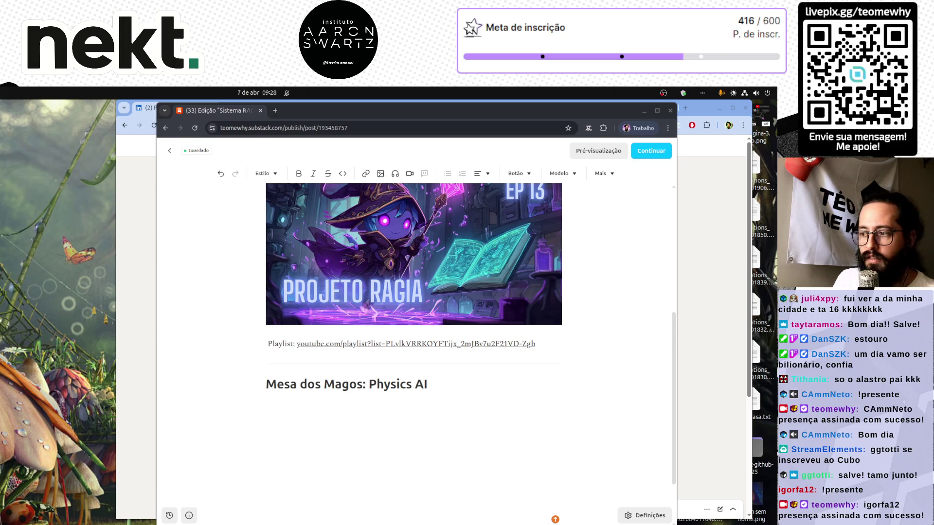
pyautogui.click(493, 394)
pyautogui.hotkey('ctrl', 'shift', 'Left')
pyautogui.hotkey('ctrl', 'shift', 'Left')
pyautogui.write('Physical AI')
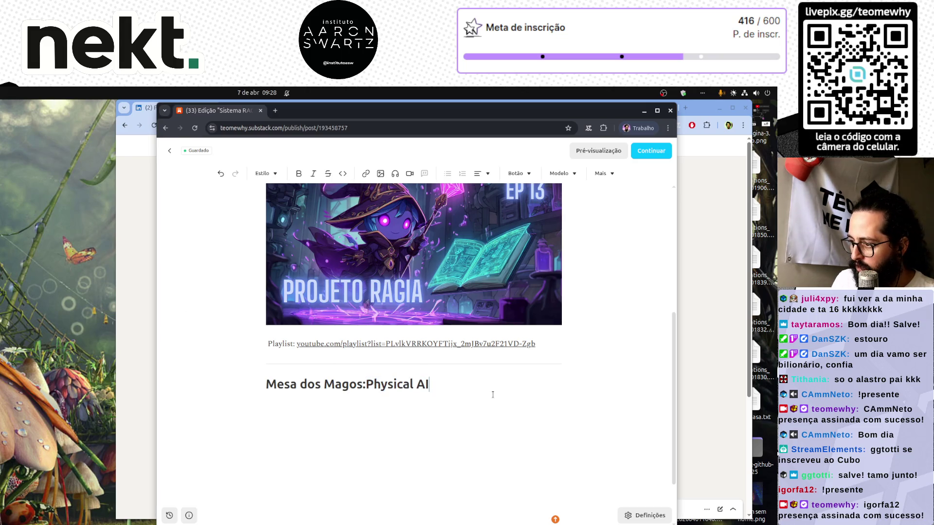
# Step: Add a space after the heading's colon and start a paragraph beginning 'Nossa próxima'
pyautogui.click(367, 384)
pyautogui.press('Return')
pyautogui.write('Nos')
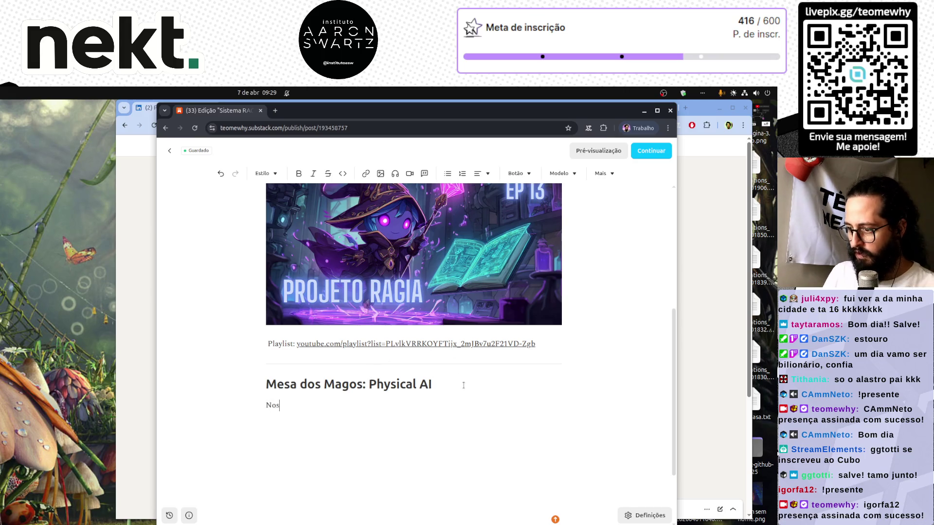
pyautogui.write('sa próxima mes')
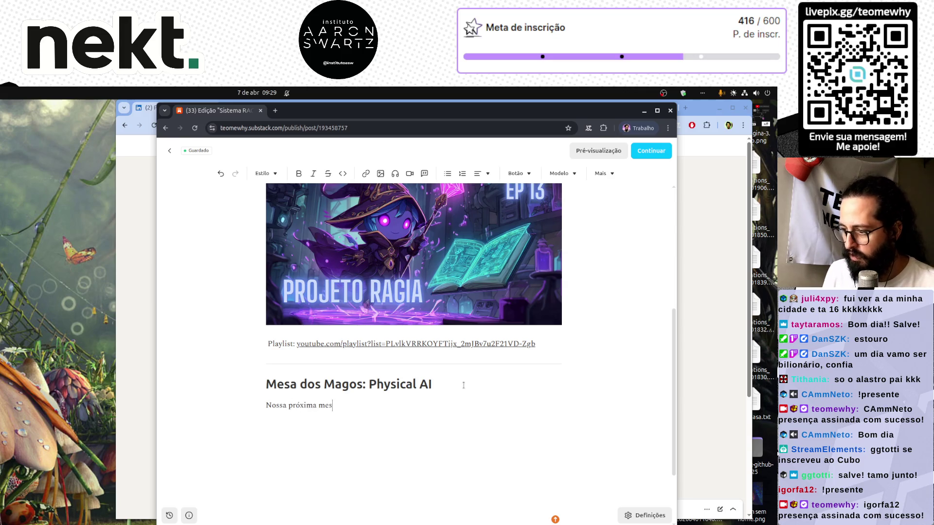
pyautogui.write('a dos margos te')
# Step: Finish the paragraph as 'Nossa próxima Mesa dos Magos tem data confirmada! Nos vemos dia 25/04', then switch to LinkedIn
pyautogui.hotkey('ctrl', 'shift', 'Left')
pyautogui.hotkey('ctrl', 'shift', 'Left')
pyautogui.hotkey('ctrl', 'shift', 'Left')
pyautogui.hotkey('ctrl', 'shift', 'Right')
pyautogui.hotkey('ctrl', 'shift', 'Right')
pyautogui.hotkey('ctrl', 'shift', 'Left')
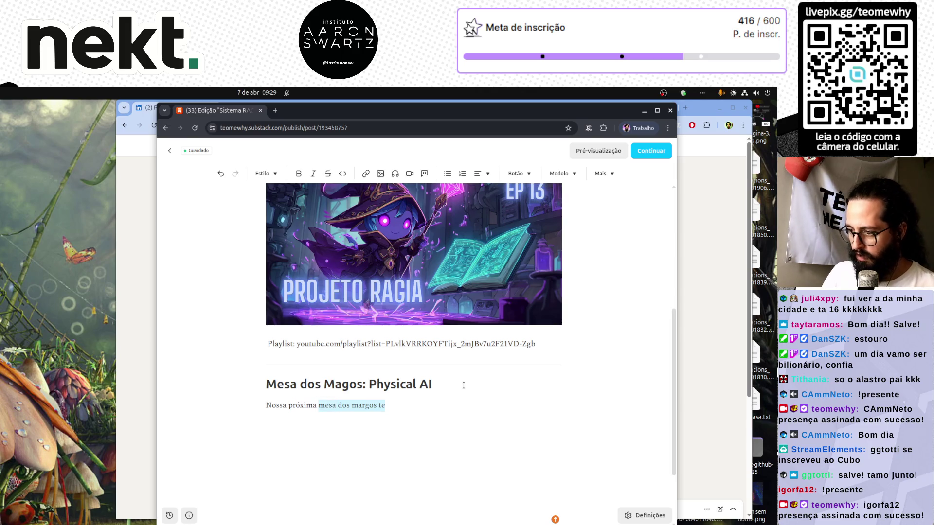
pyautogui.write('Mesa dos Mago')
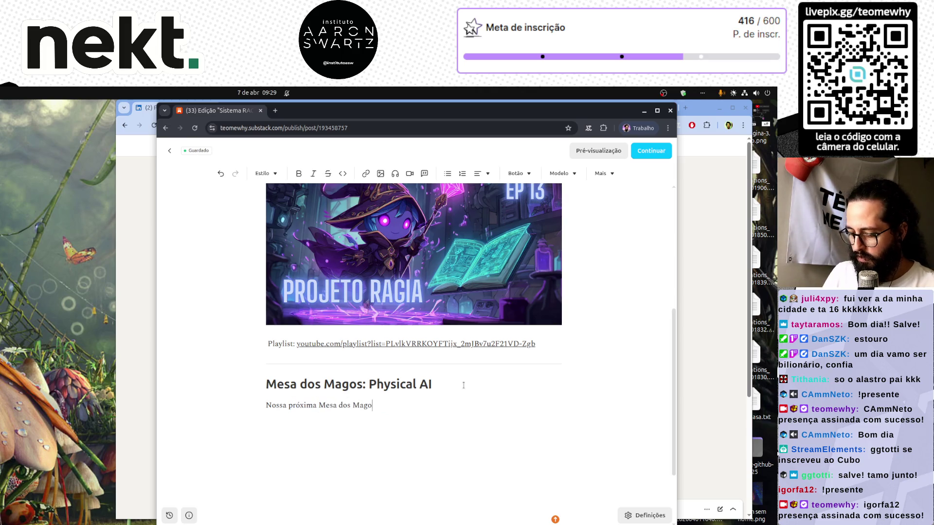
pyautogui.write('s tem')
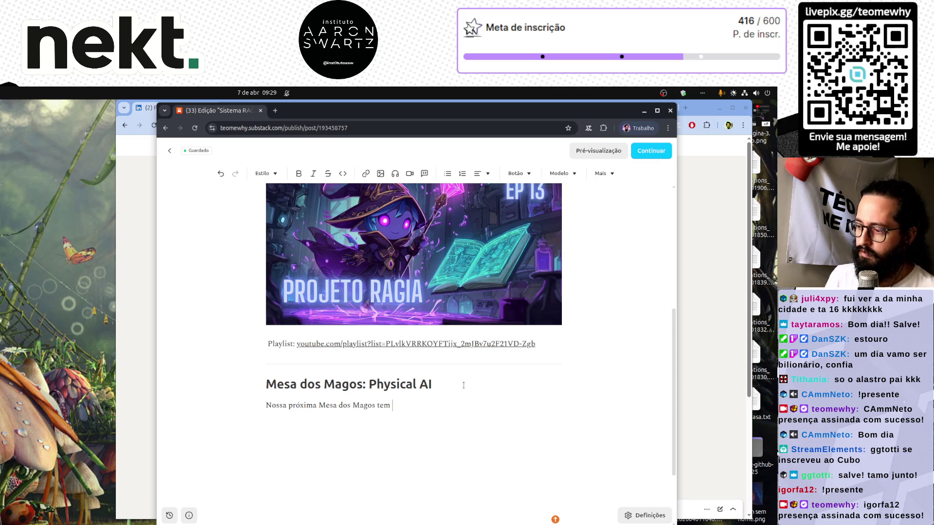
pyautogui.write(' data')
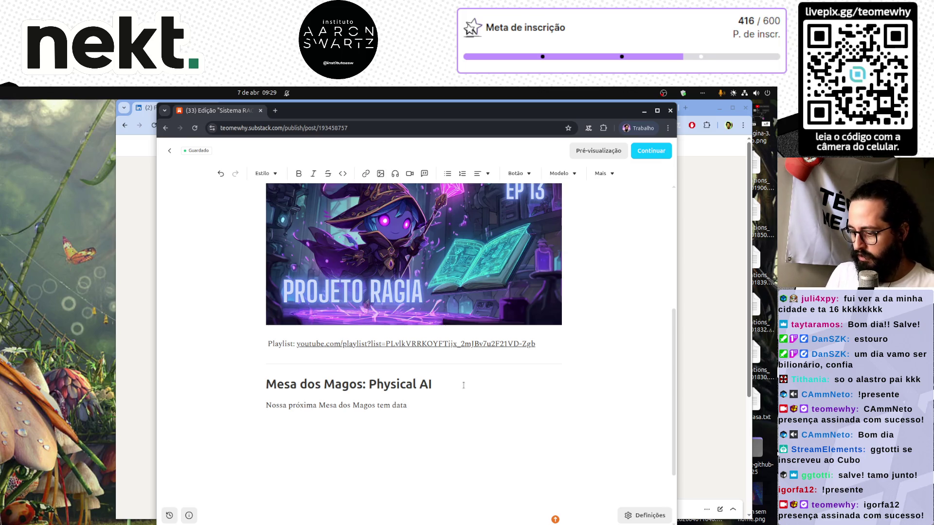
pyautogui.write(' confir')
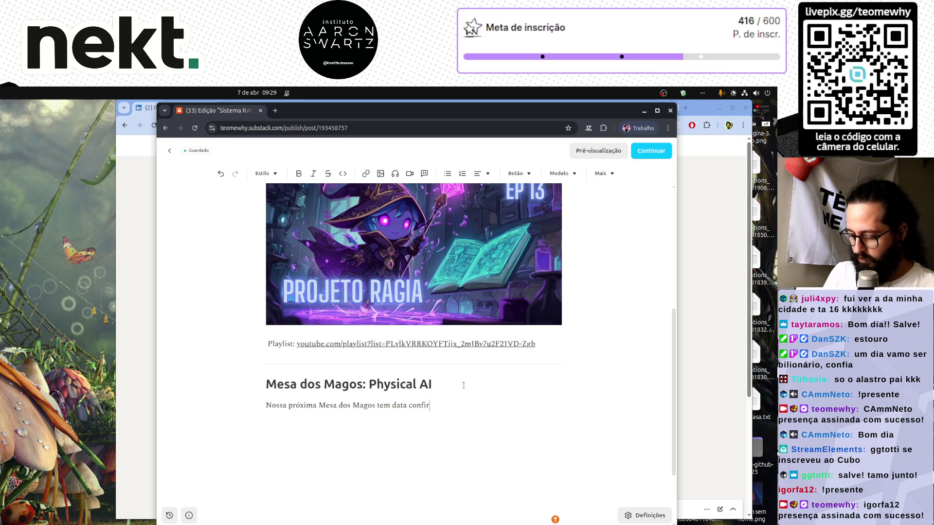
pyautogui.write('mada! Nos vemos dia ')
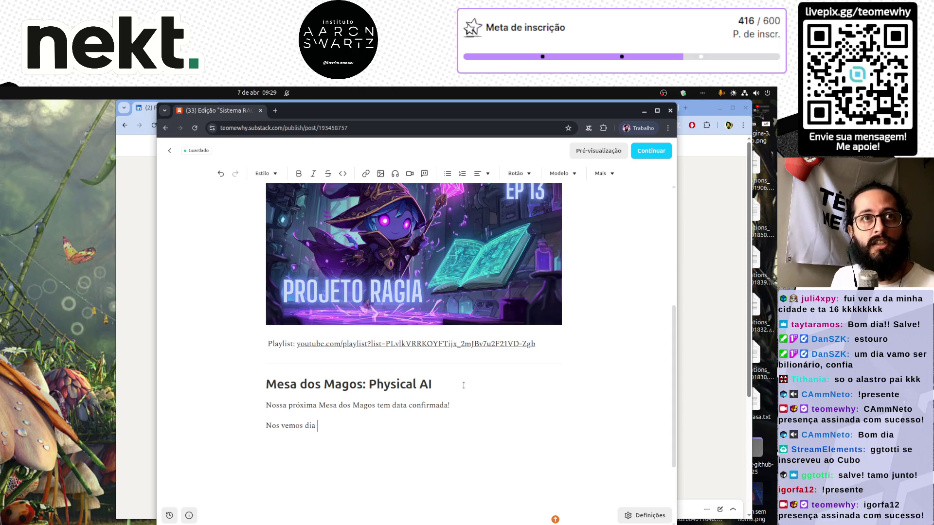
pyautogui.write('25/')
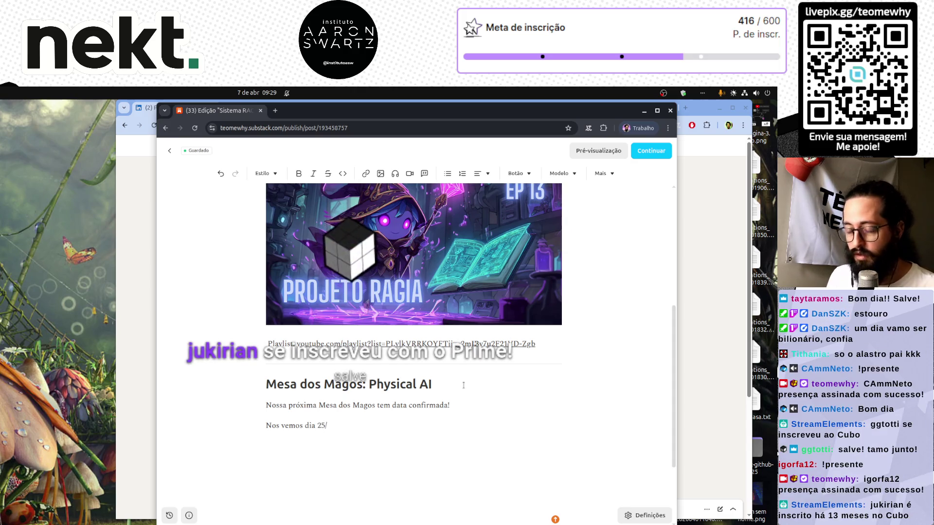
pyautogui.write('04')
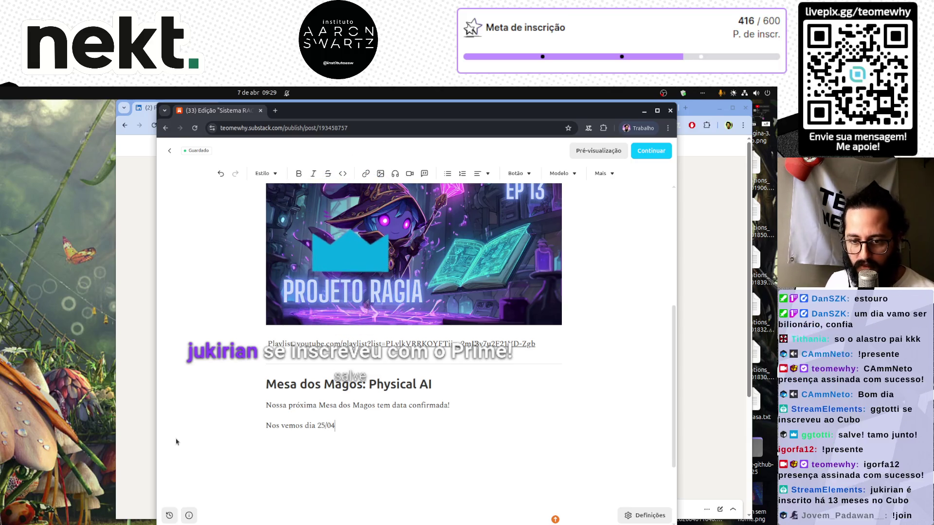
pyautogui.click(137, 429)
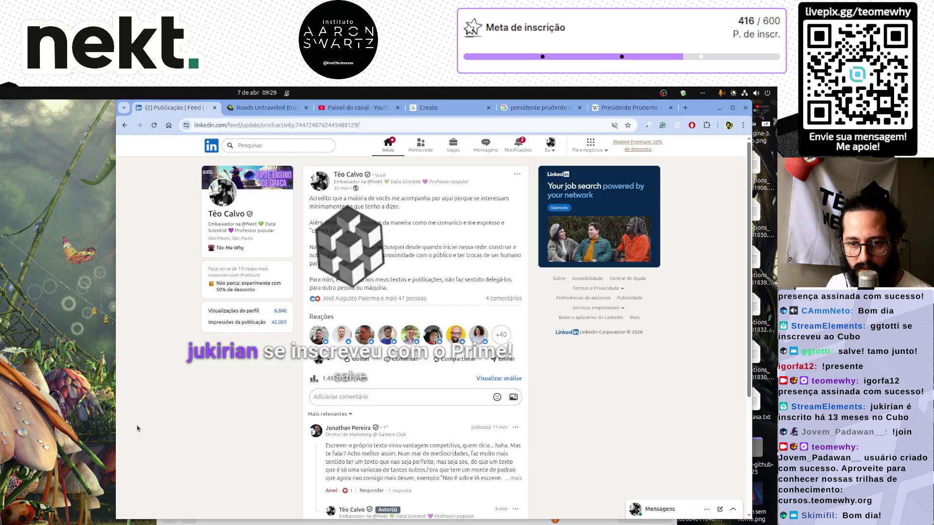
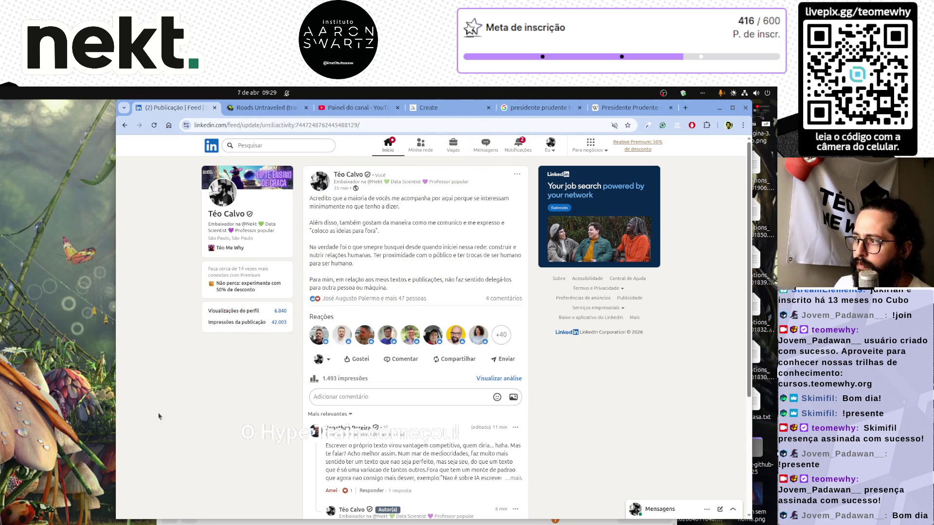
# Step: Search LinkedIn for the engineer's name, fixing a typo, to list matching people results
pyautogui.click(518, 145)
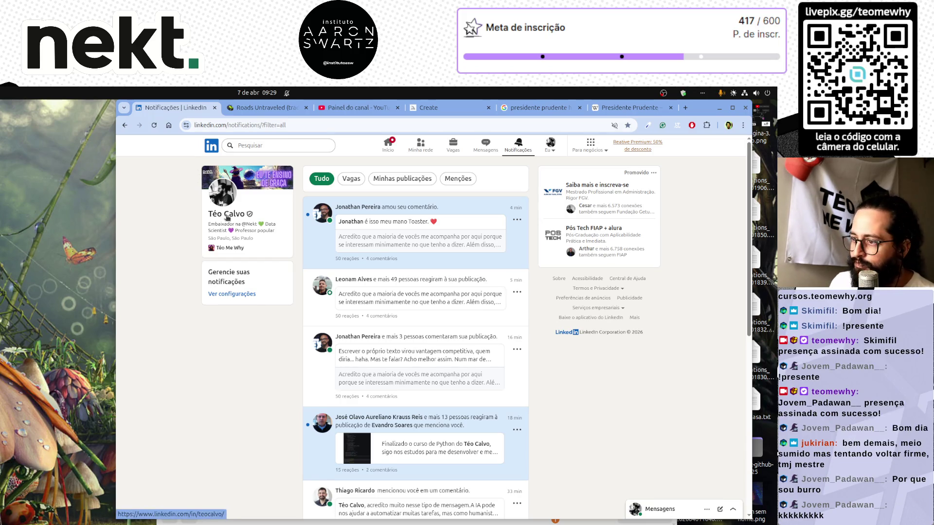
pyautogui.click(253, 146)
pyautogui.write('daniel')
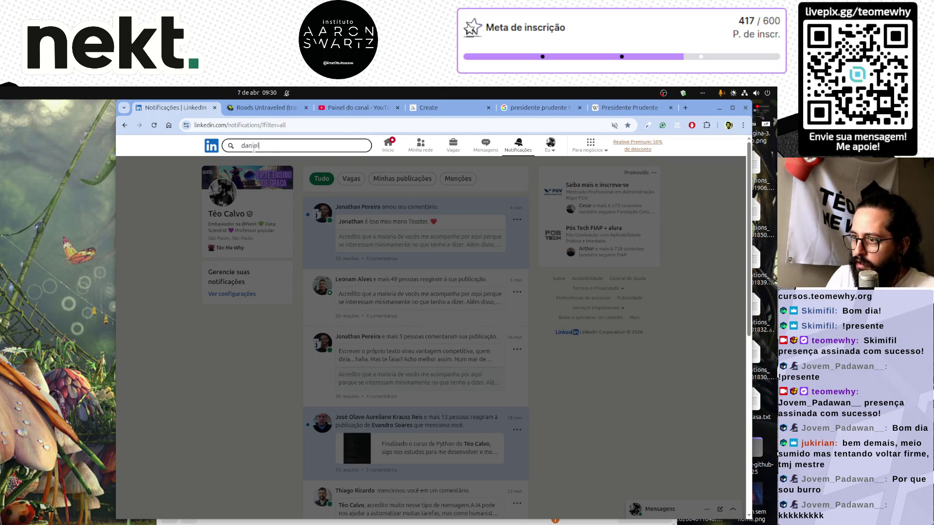
pyautogui.write(' rometo')
pyautogui.press('Return')
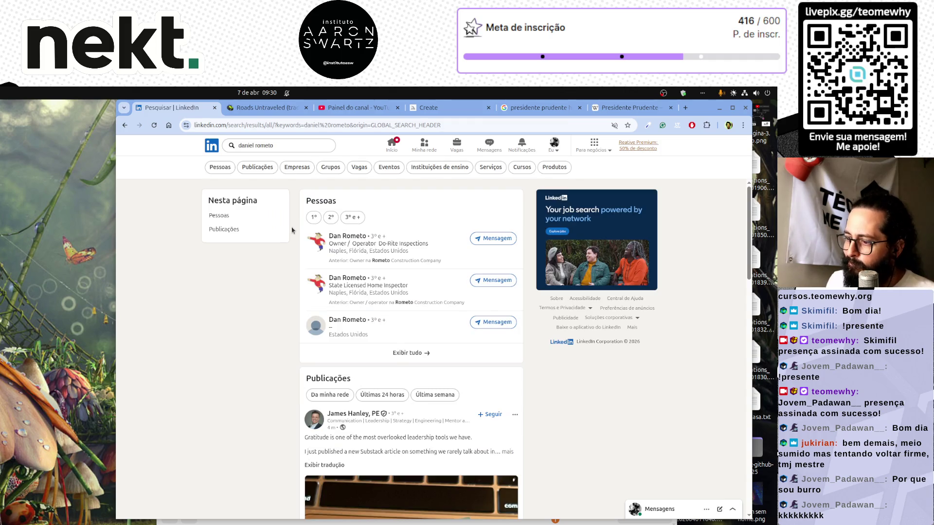
pyautogui.click(295, 145)
pyautogui.press('BackSpace')
pyautogui.press('BackSpace')
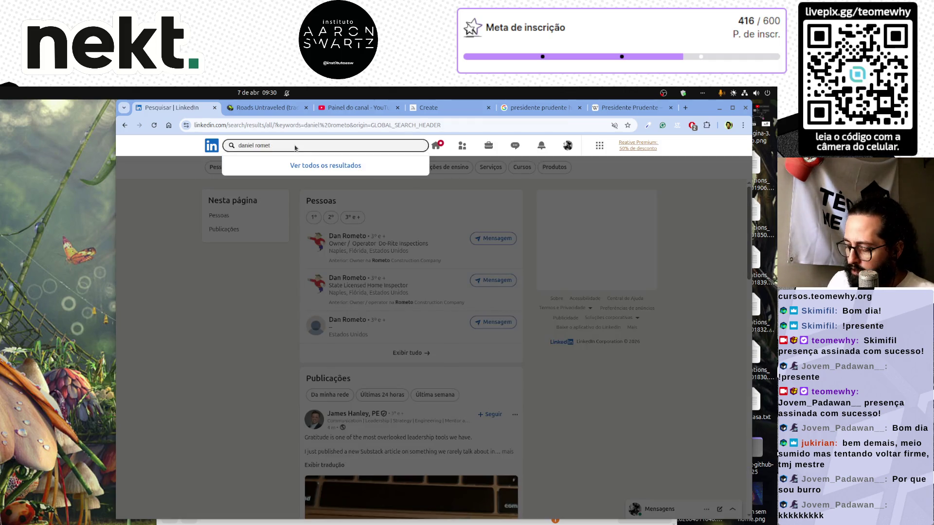
pyautogui.write('ro')
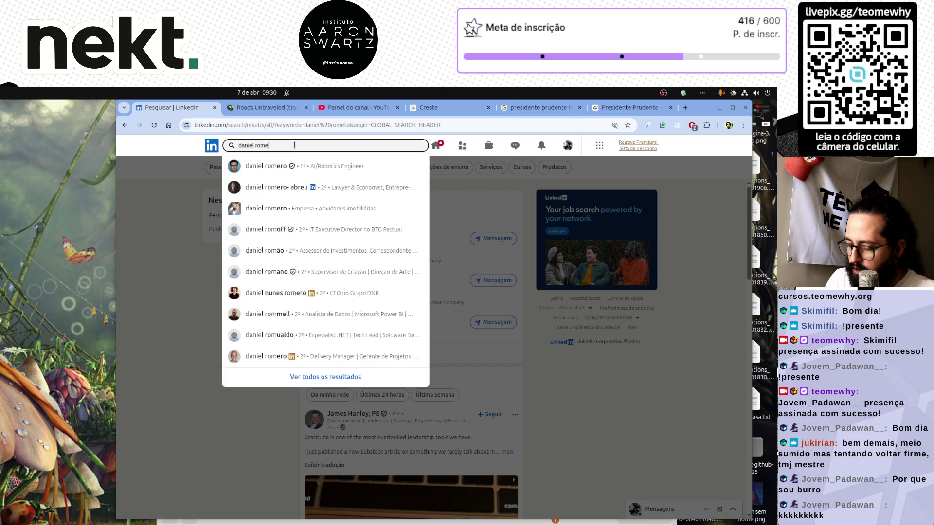
pyautogui.press('Return')
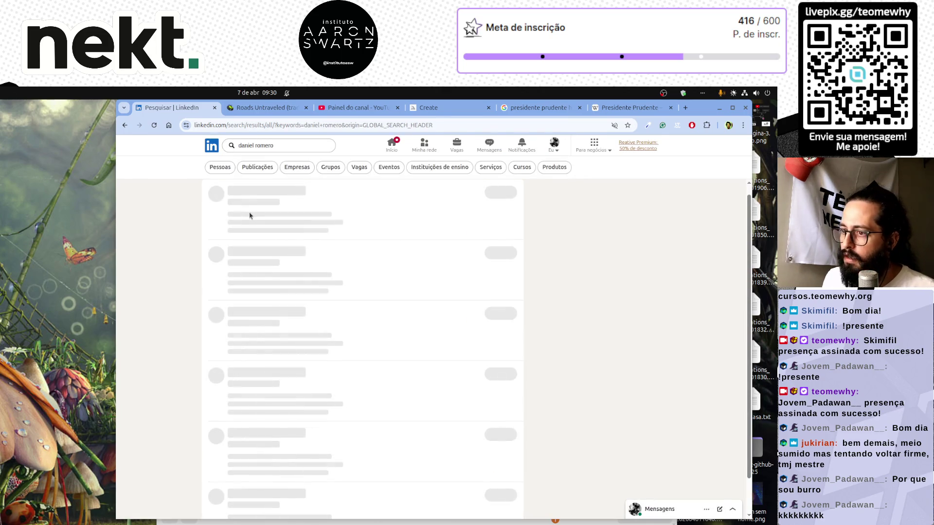
pyautogui.scroll(-3, 319, 207)
pyautogui.scroll(1, 318, 208)
# Step: Open the top result's profile and open his profile photo in a new tab
pyautogui.click(318, 208)
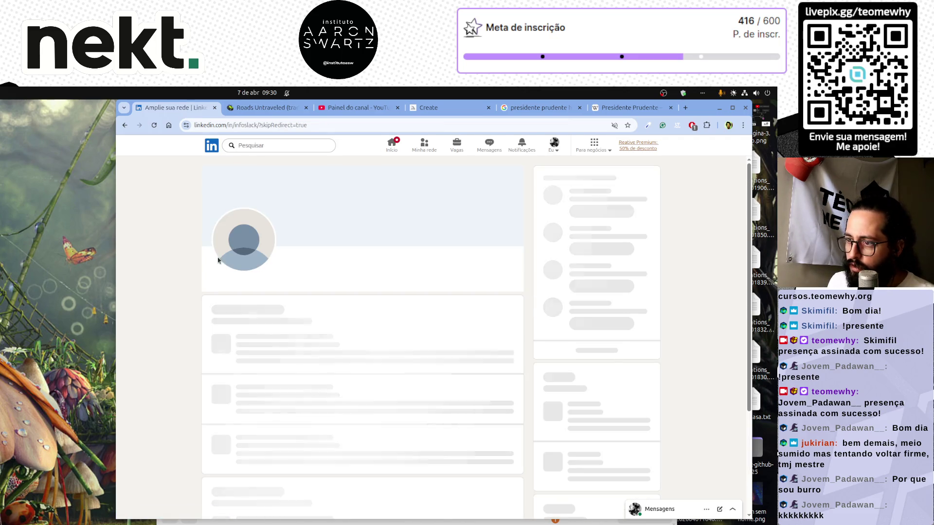
pyautogui.click(245, 242)
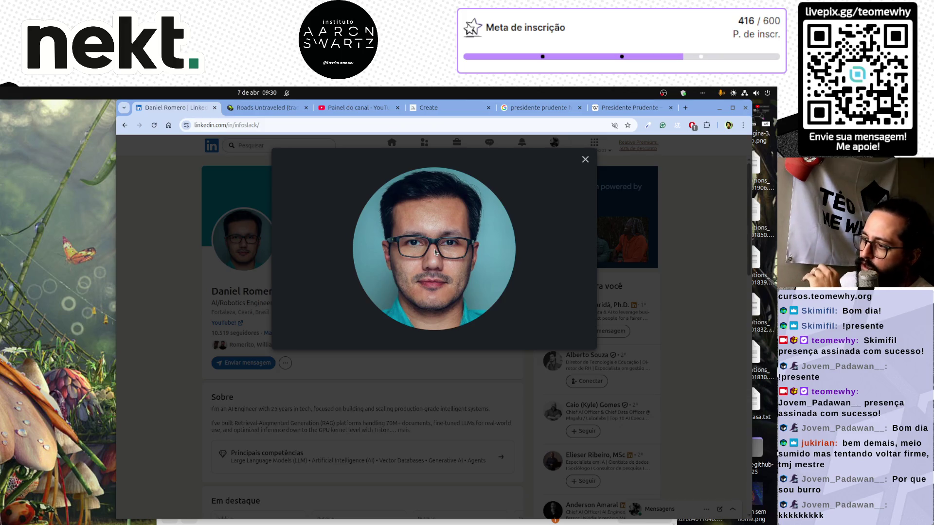
pyautogui.rightClick(435, 250)
pyautogui.click(500, 261)
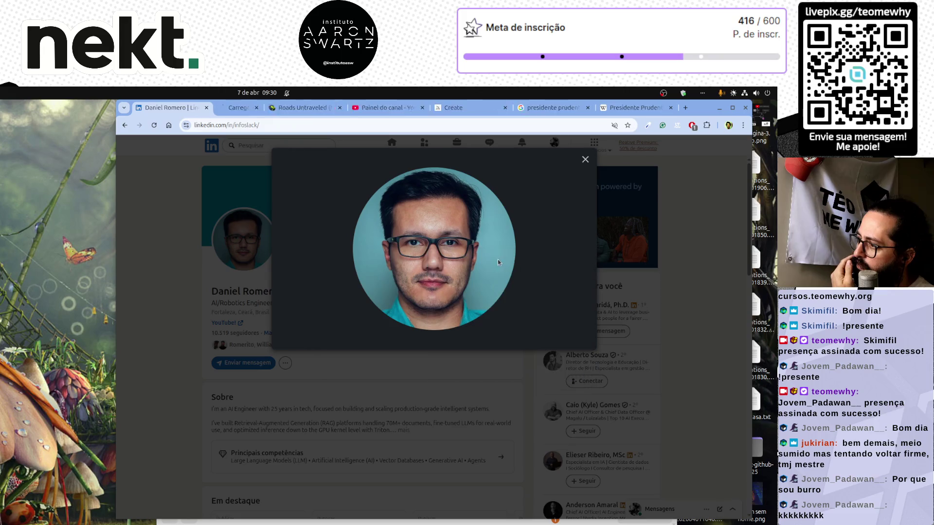
# Step: View the full-size photo, close the viewer, and enter the engineer's name in a new tab
pyautogui.click(244, 109)
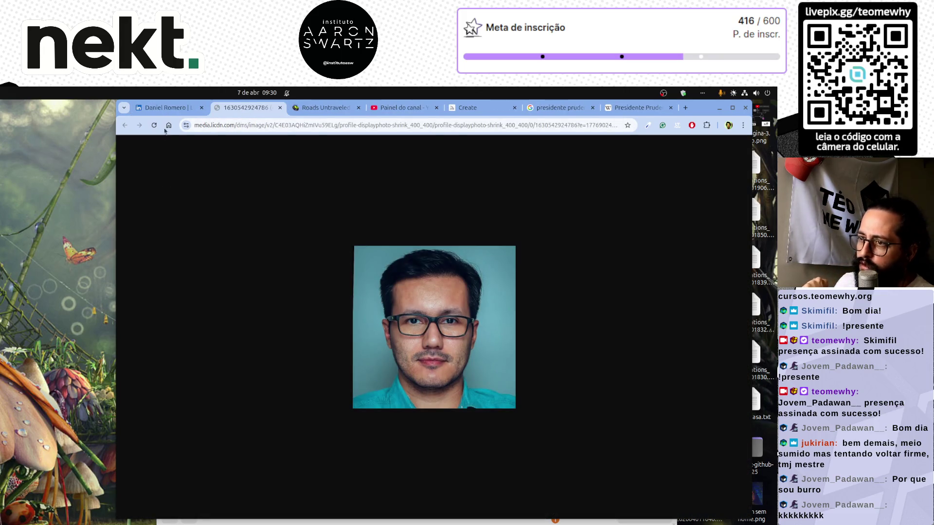
pyautogui.click(173, 109)
pyautogui.click(175, 236)
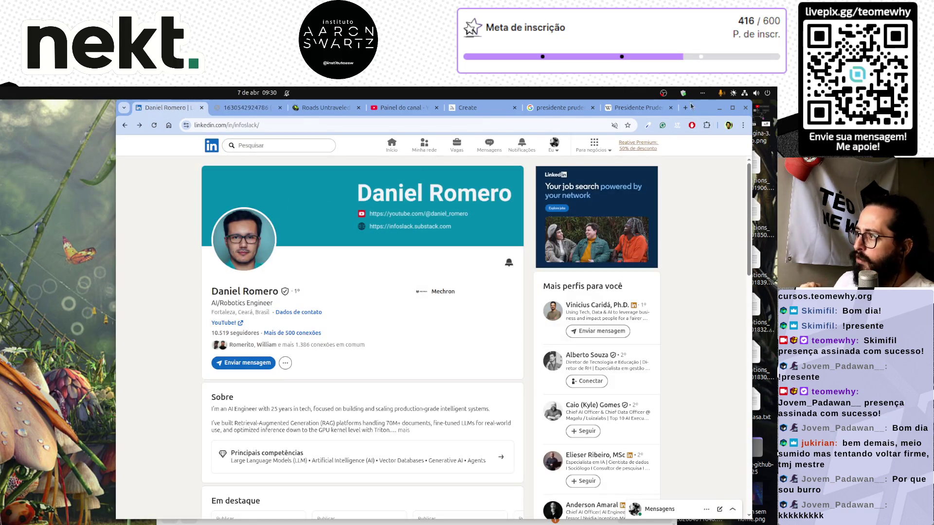
pyautogui.click(686, 108)
pyautogui.write('daniel romero')
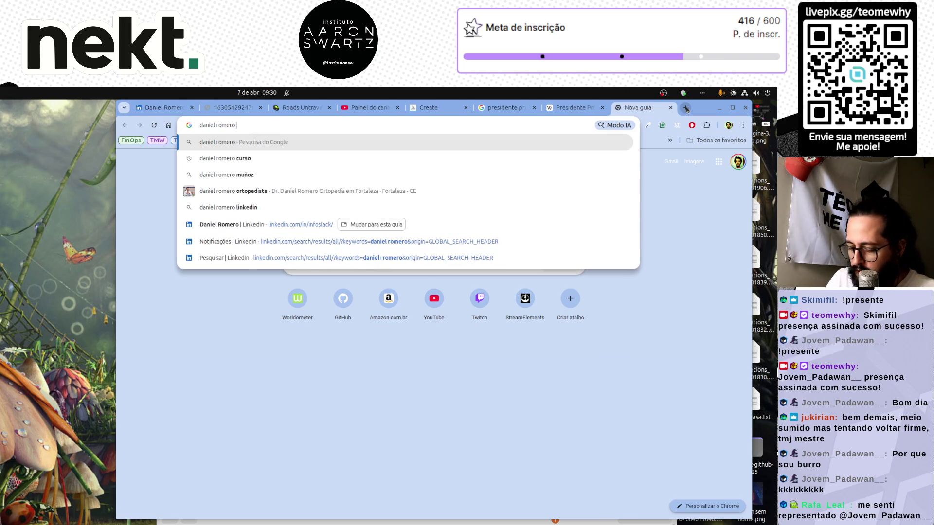
# Step: Google the engineer's name and scroll through the Imagens results grid
pyautogui.press('Return')
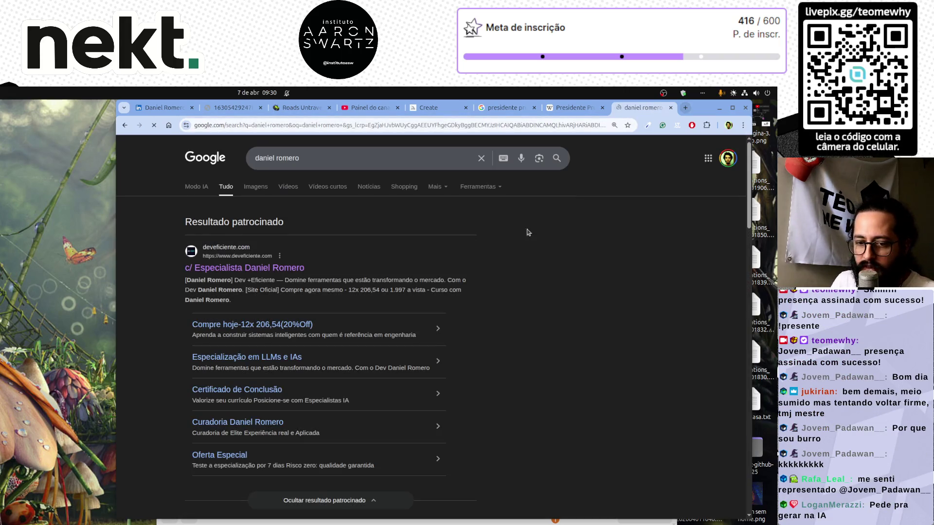
pyautogui.click(256, 188)
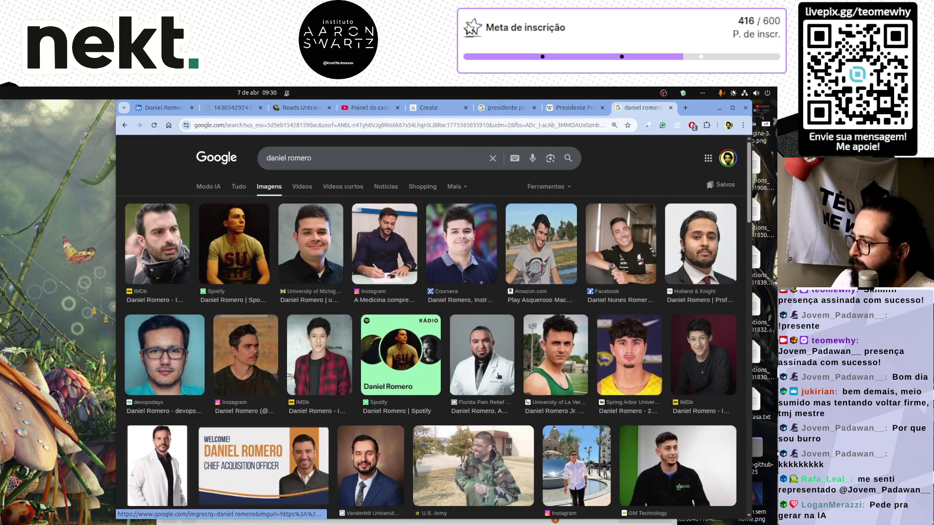
pyautogui.scroll(-10, 498, 376)
pyautogui.scroll(-10, 499, 376)
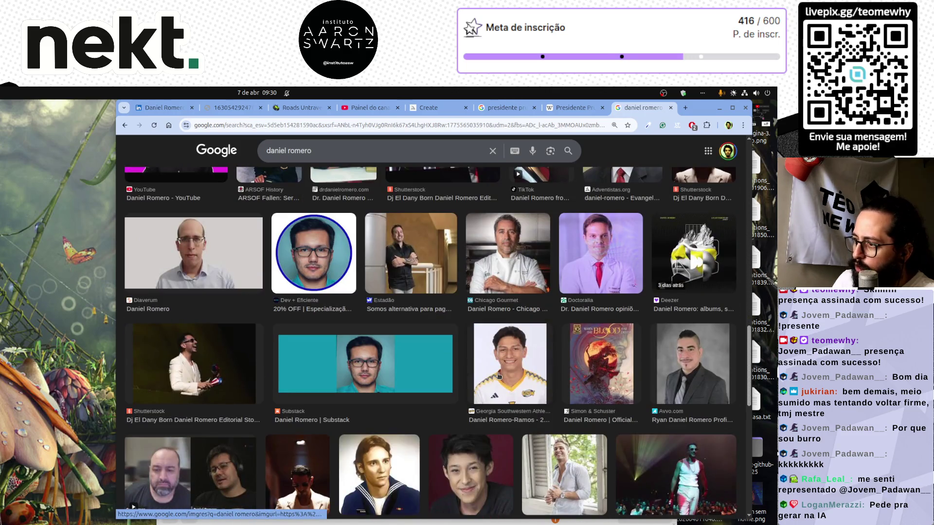
pyautogui.scroll(-15, 498, 376)
pyautogui.scroll(-15, 498, 376)
pyautogui.scroll(-15, 498, 376)
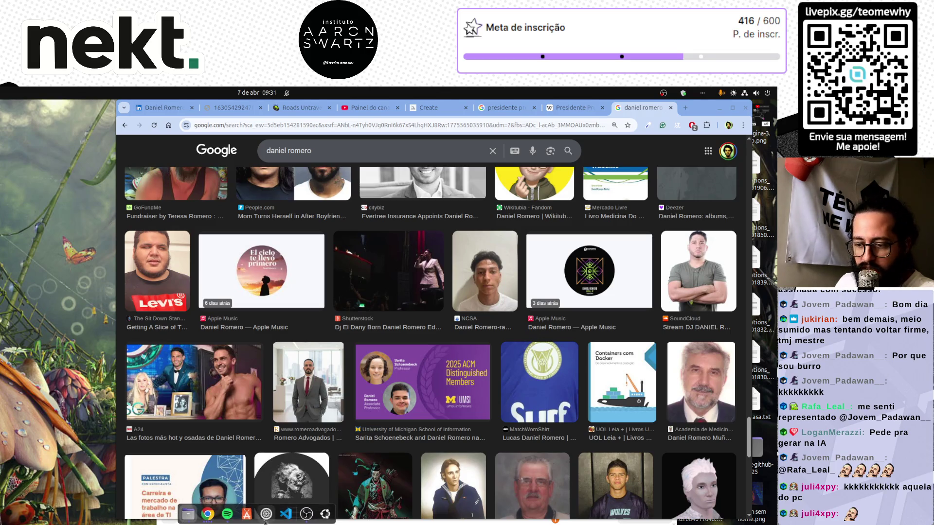
pyautogui.click(207, 515)
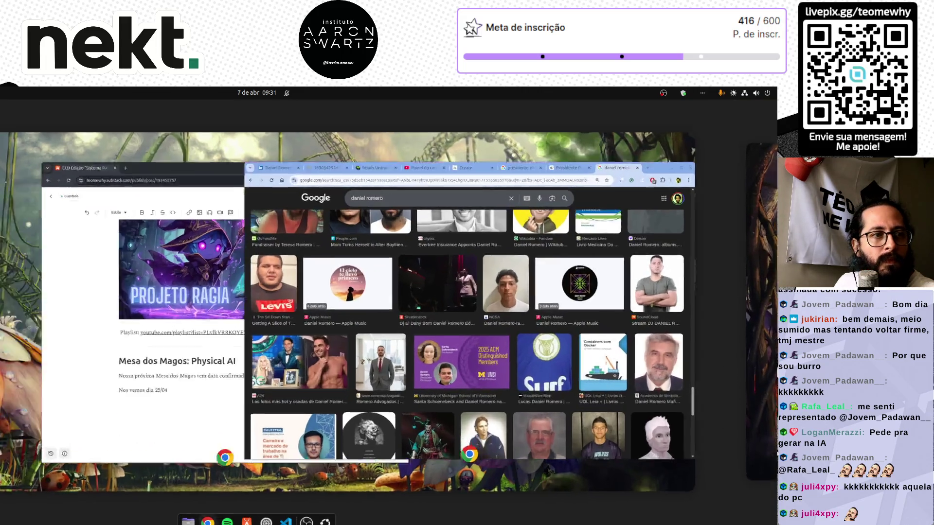
# Step: Bring Google Images forward, then move the WhatsApp Web window to screen centre
pyautogui.click(474, 307)
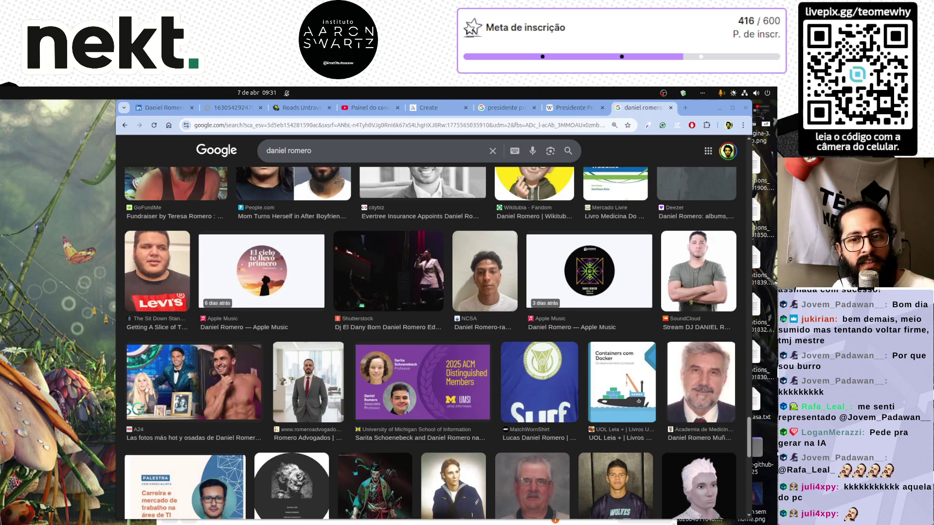
pyautogui.hotkey('alt', 'Tab')
pyautogui.moveTo(407, 139); pyautogui.dragTo(548, 139)
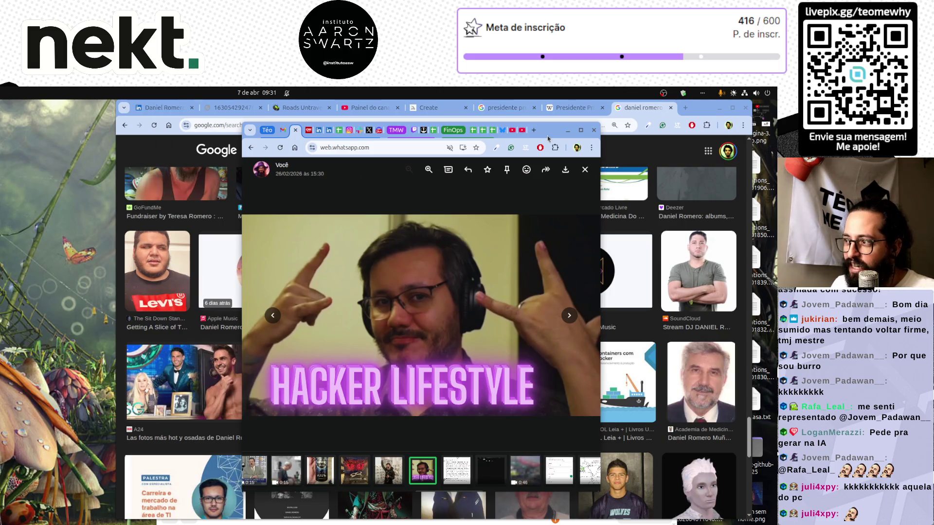
# Step: Minimise the WhatsApp Web window showing the HACKER LIFESTYLE photo
pyautogui.click(567, 130)
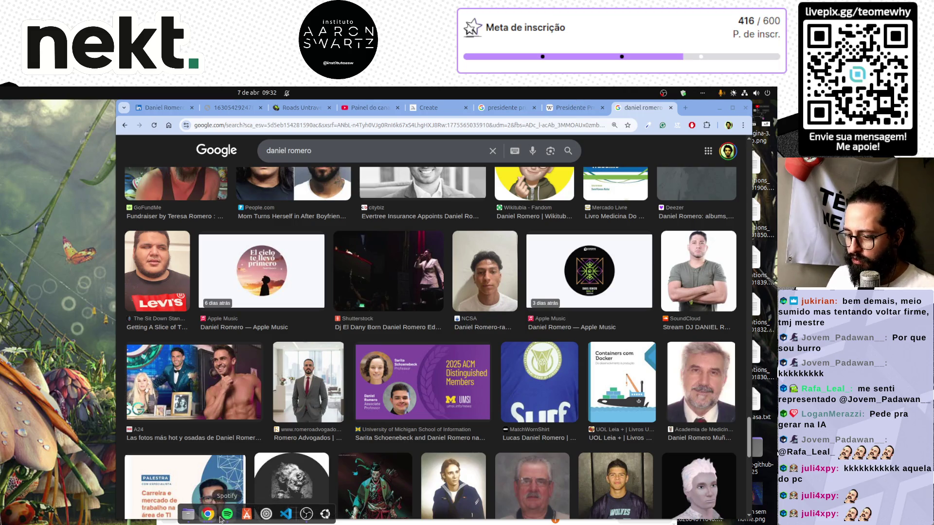
# Step: Return to the Substack editor and replace 'Mesa dos Magos' in the subtitle with 'YouTube Cresce'
pyautogui.click(207, 514)
pyautogui.click(161, 311)
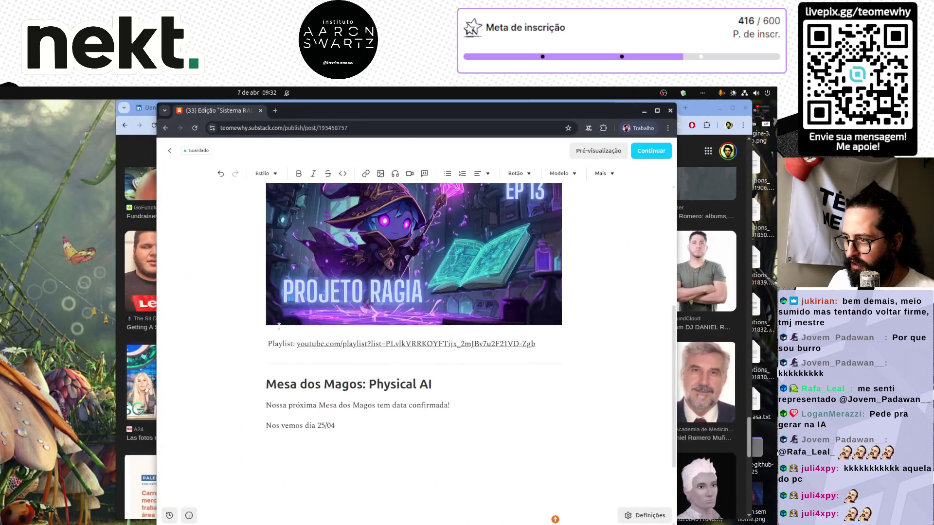
pyautogui.scroll(15, 264, 341)
pyautogui.moveTo(320, 247); pyautogui.dragTo(253, 249)
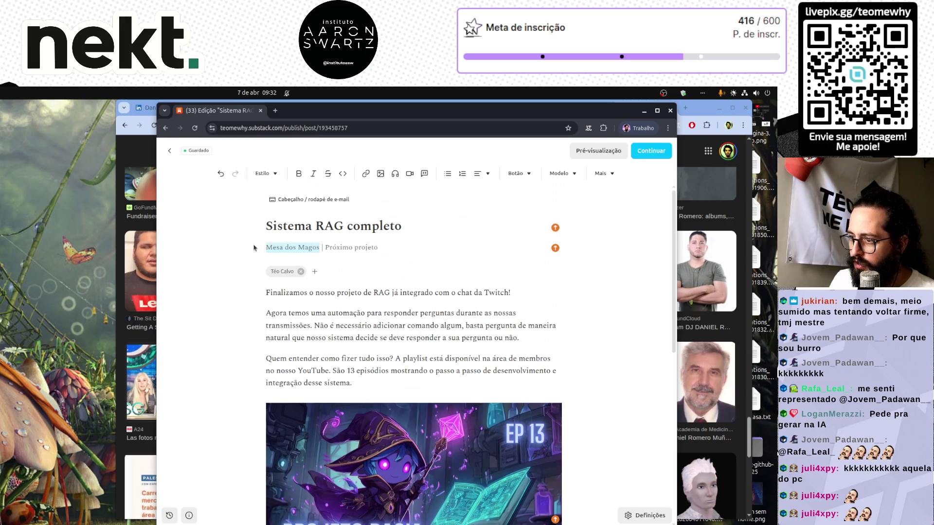
pyautogui.write('Youube')
pyautogui.press('BackSpace')
pyautogui.press('BackSpace')
pyautogui.press('BackSpace')
pyautogui.write('Tu')
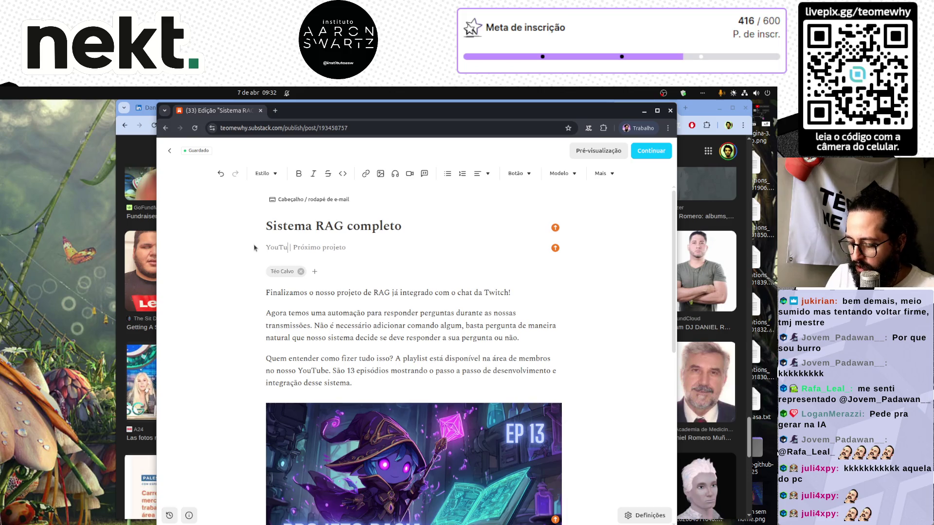
pyautogui.write('be Cresce')
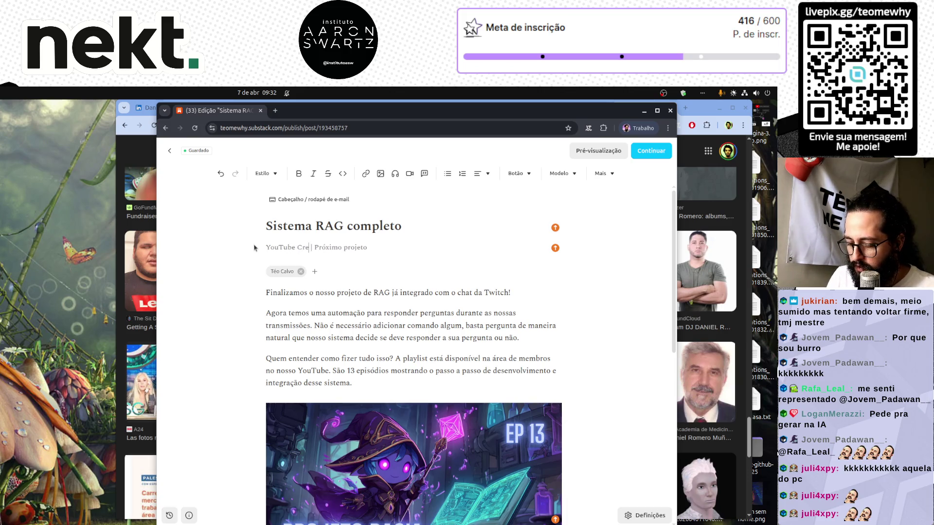
# Step: Rename the 'Mesa dos Magos: Physical AI' heading to 'Somos 50.000 no YouTube' and start its paragraph
pyautogui.scroll(-5, 297, 276)
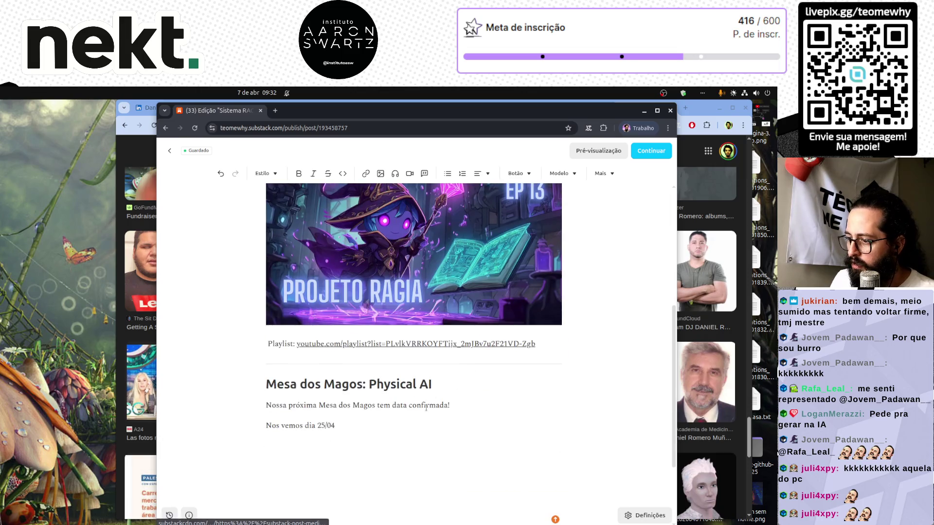
pyautogui.tripleClick(368, 384)
pyautogui.write('Somo')
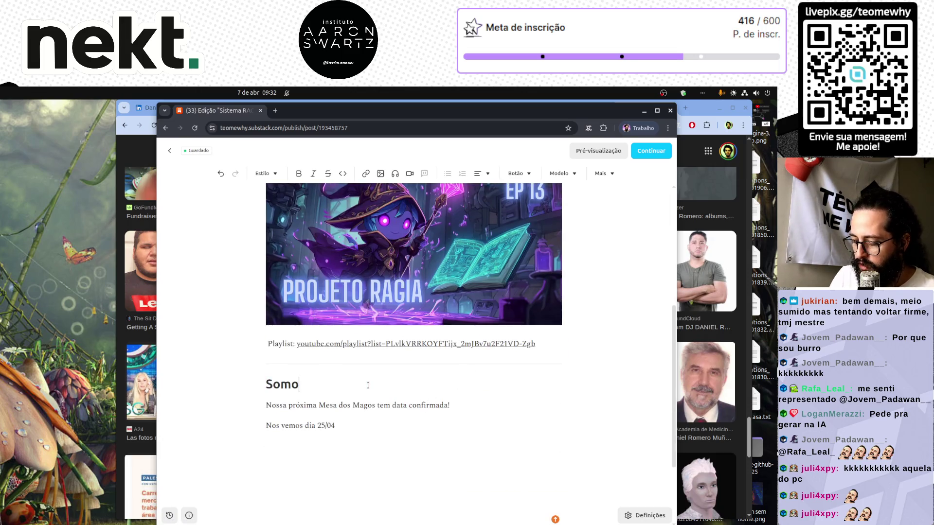
pyautogui.write('s 50.000 no YouTube')
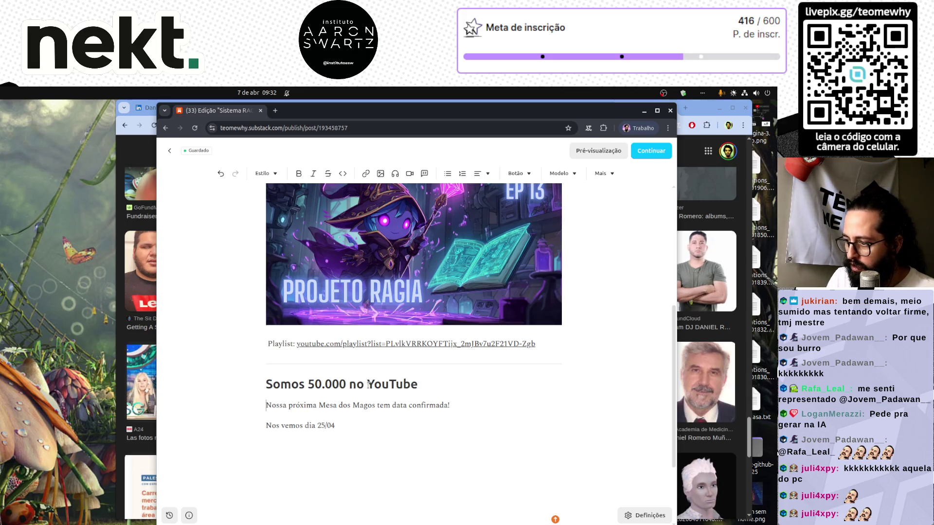
pyautogui.hotkey('shift', 'Down')
pyautogui.hotkey('shift', 'Down')
pyautogui.write('É com mui')
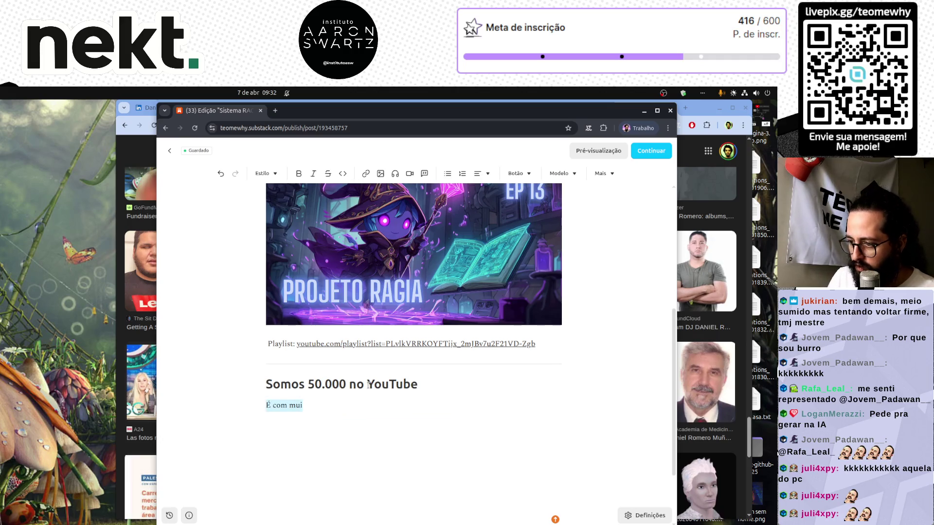
pyautogui.write('ta alegria e')
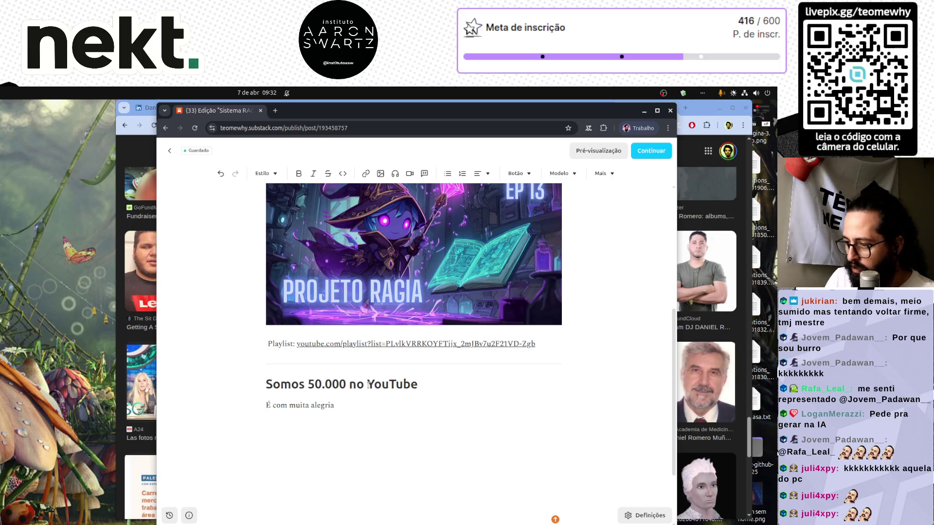
pyautogui.write('que g')
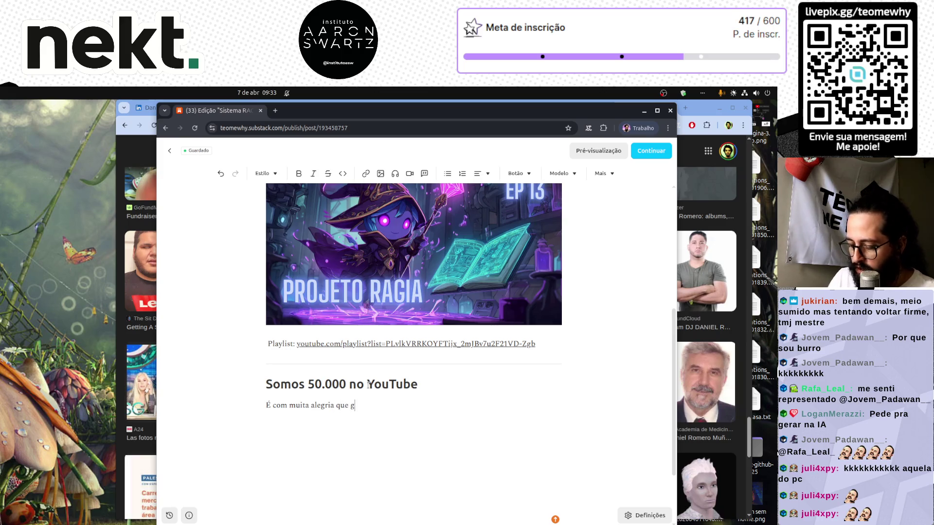
pyautogui.write('ostaria de compar')
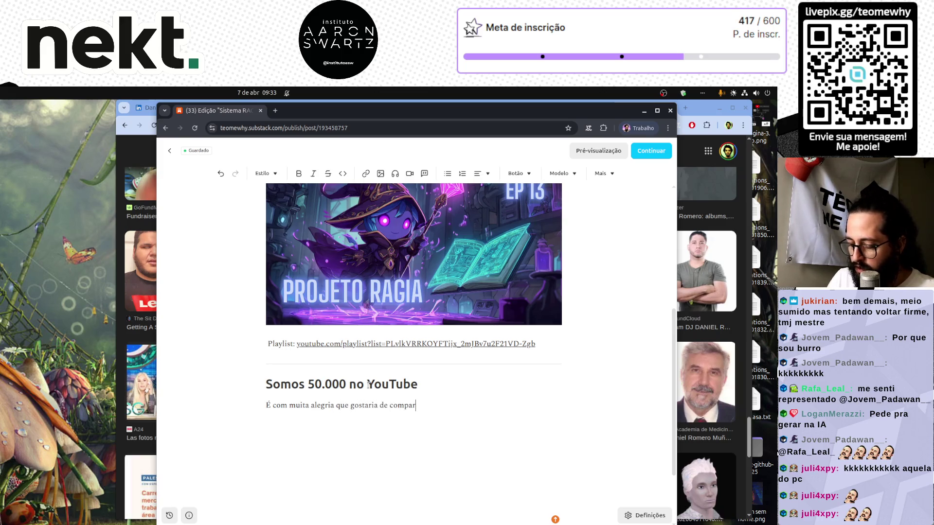
pyautogui.write('tilhar')
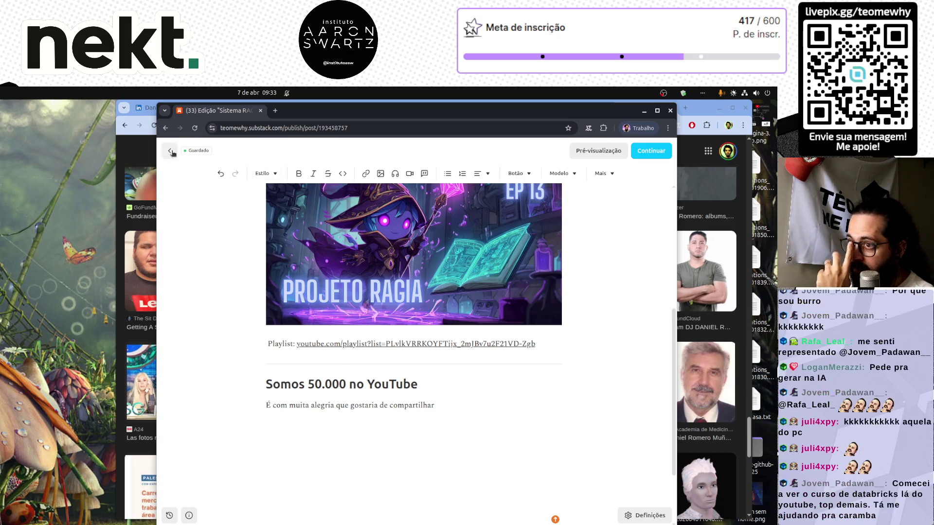
# Step: Open the published post 'Sim! Mais um projeto!' from Substack Posts in a new tab
pyautogui.click(276, 111)
pyautogui.write('sub')
pyautogui.press('Return')
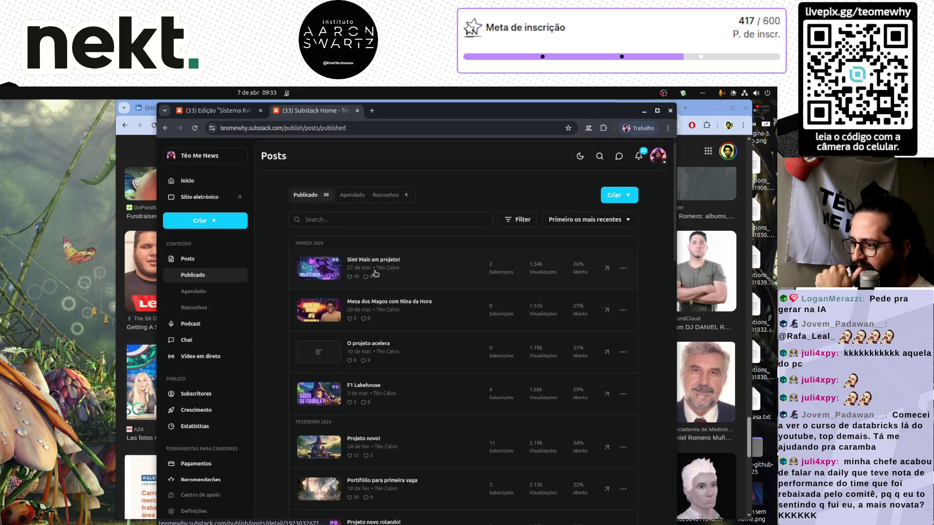
pyautogui.click(376, 263)
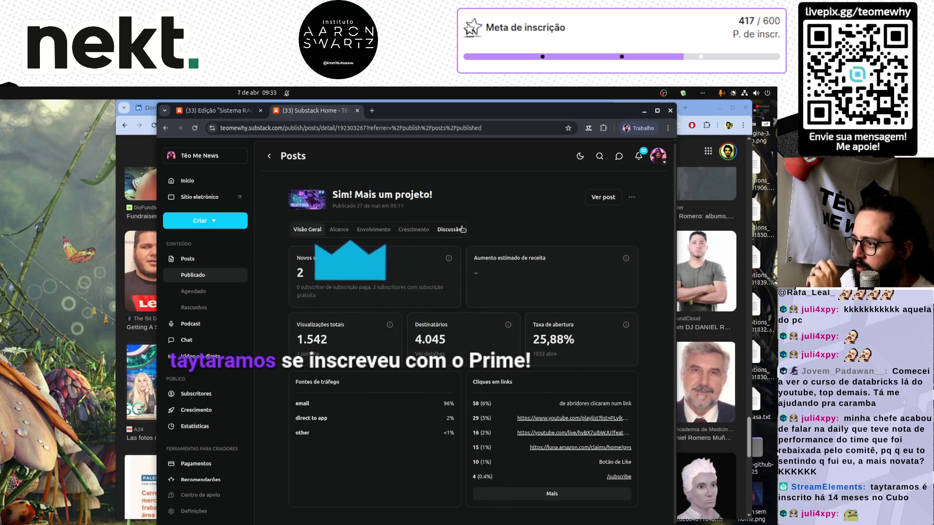
pyautogui.click(604, 197)
pyautogui.scroll(-10, 442, 287)
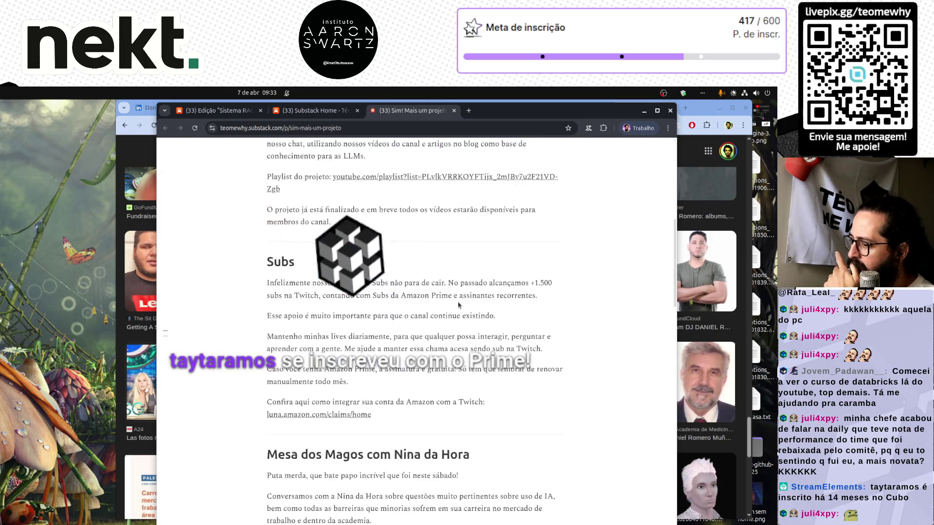
pyautogui.scroll(5, 458, 305)
pyautogui.scroll(5, 459, 305)
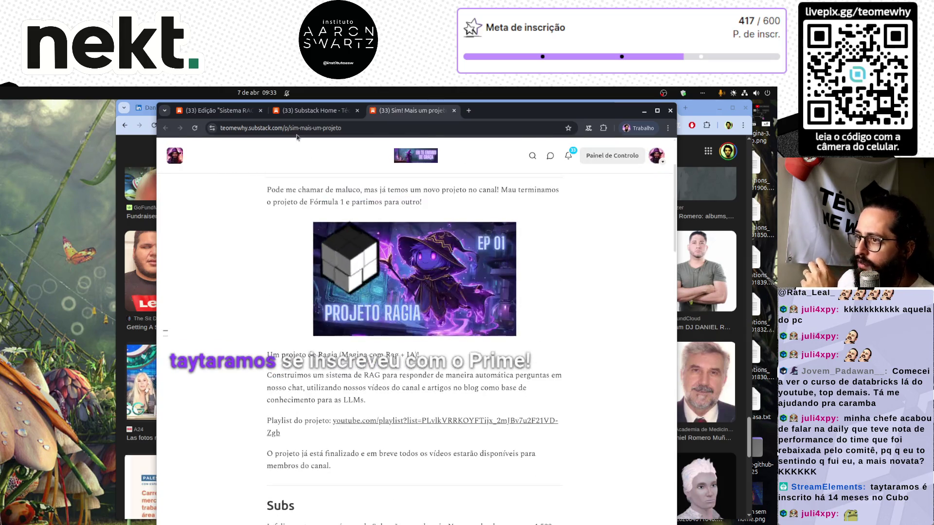
# Step: Back in the draft, replace 'YouTube Cresce' in the subtitle with 'Somos Builder'
pyautogui.click(299, 111)
pyautogui.scroll(6, 414, 292)
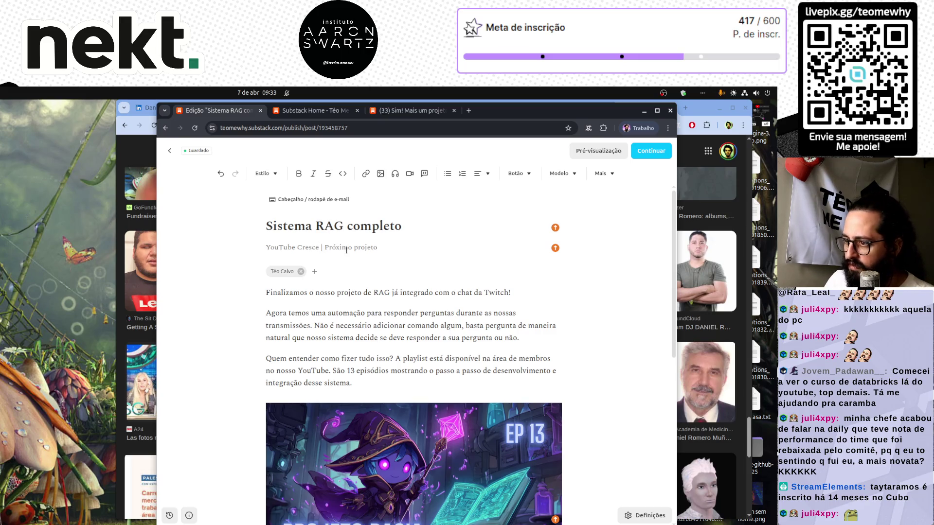
pyautogui.moveTo(266, 247); pyautogui.dragTo(319, 247)
pyautogui.write('Somos')
pyautogui.write(' Builder na AI')
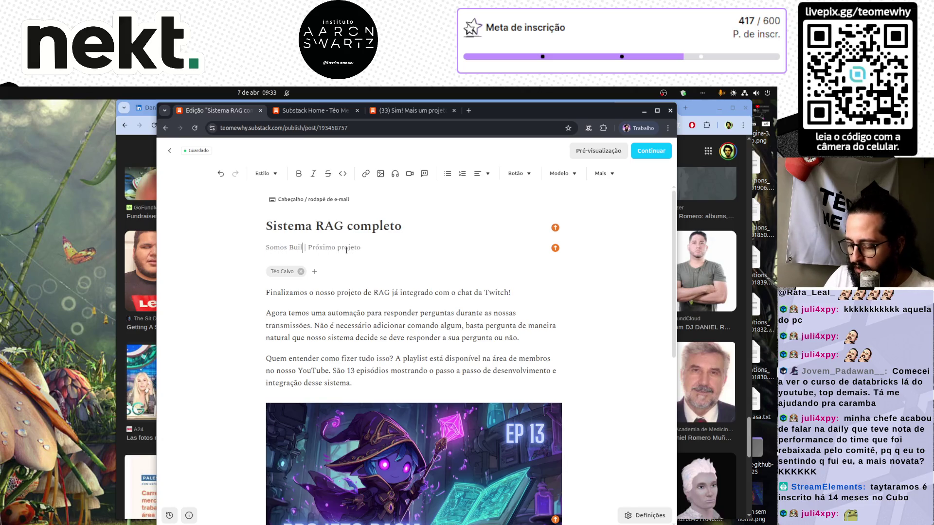
pyautogui.write(' COmmuni')
pyautogui.write('ty do')
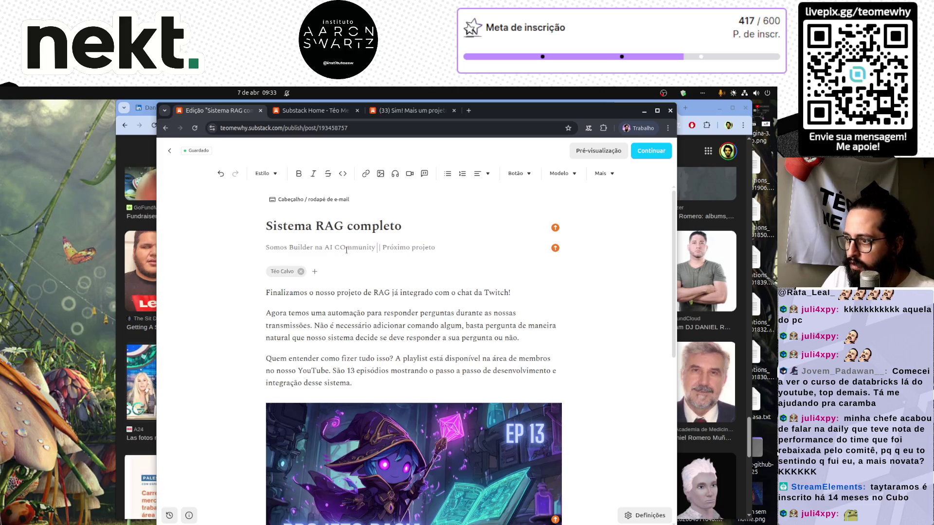
pyautogui.press('Delete')
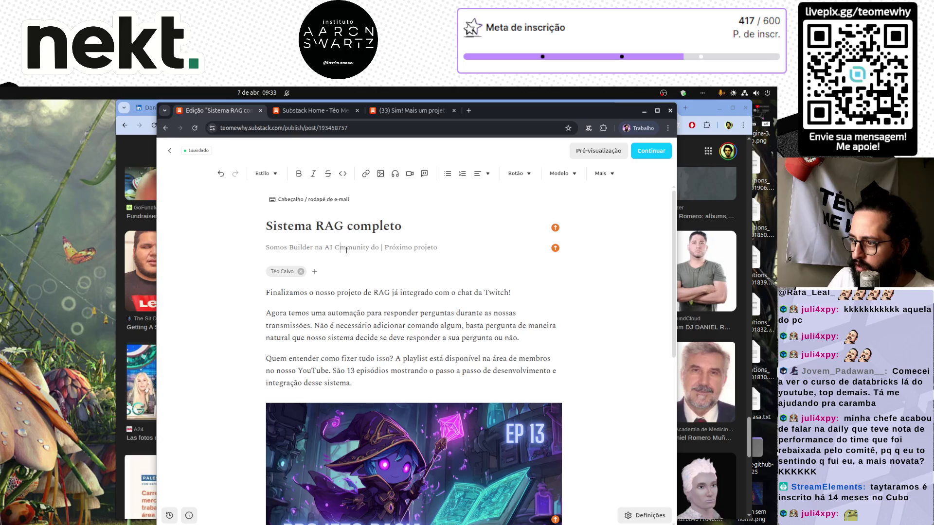
pyautogui.write('o')
pyautogui.press('BackSpace')
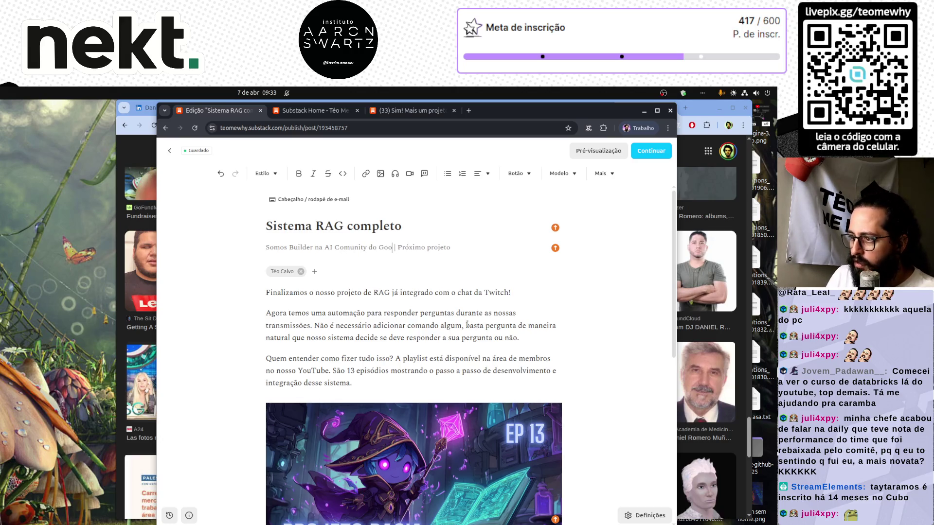
pyautogui.press('BackSpace')
pyautogui.press('BackSpace')
pyautogui.press('BackSpace')
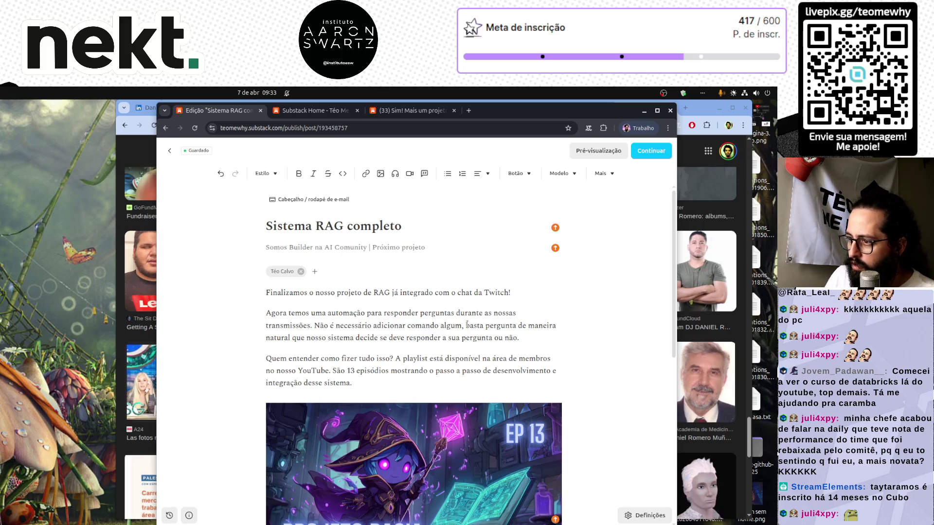
pyautogui.press('BackSpace')
pyautogui.press('BackSpace')
pyautogui.press('BackSpace')
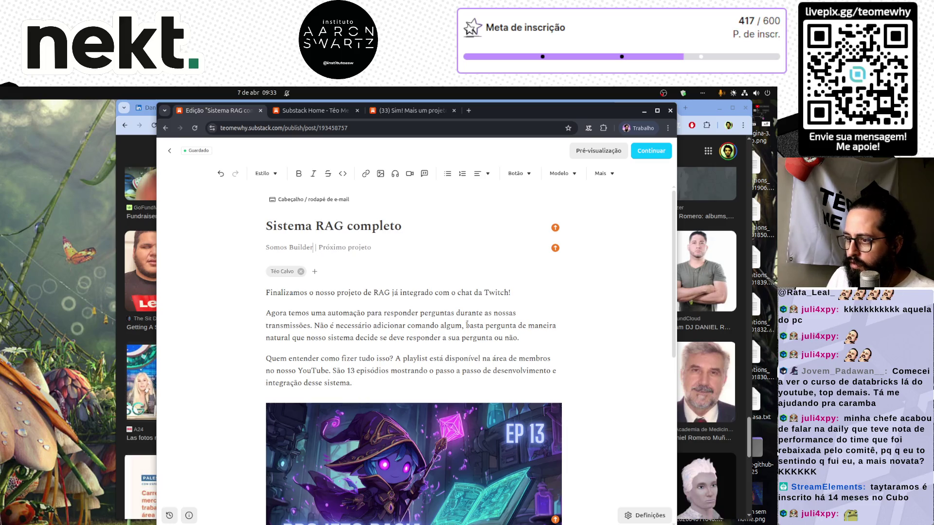
# Step: Review the 'Somos 50.000 no YouTube' heading and its paragraph ending in 'compartilhar'
pyautogui.scroll(-7, 348, 418)
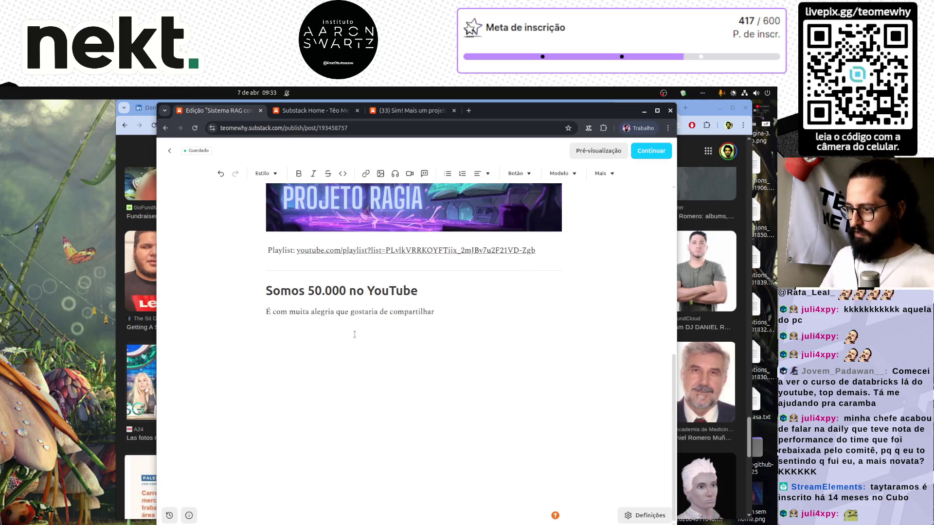
pyautogui.tripleClick(349, 291)
pyautogui.scroll(5, 368, 385)
pyautogui.scroll(3, 368, 384)
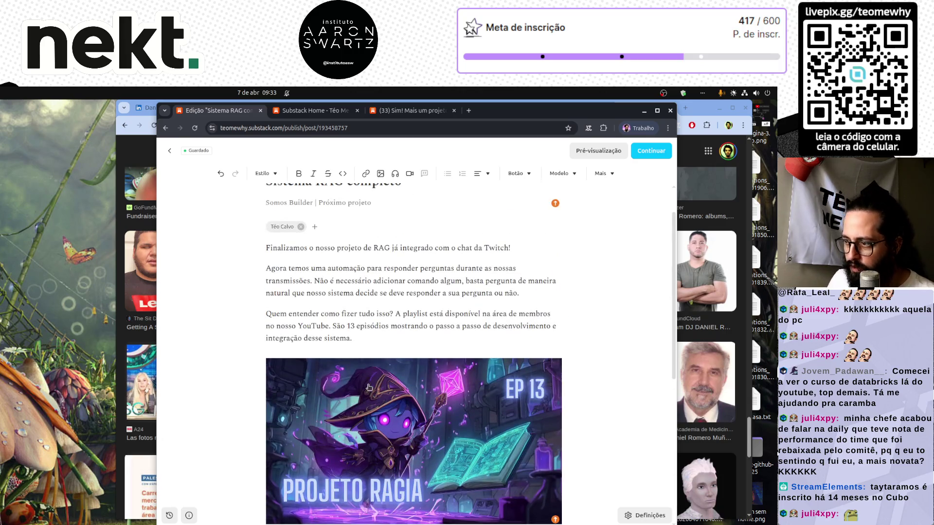
pyautogui.scroll(-7, 368, 385)
pyautogui.scroll(7, 368, 385)
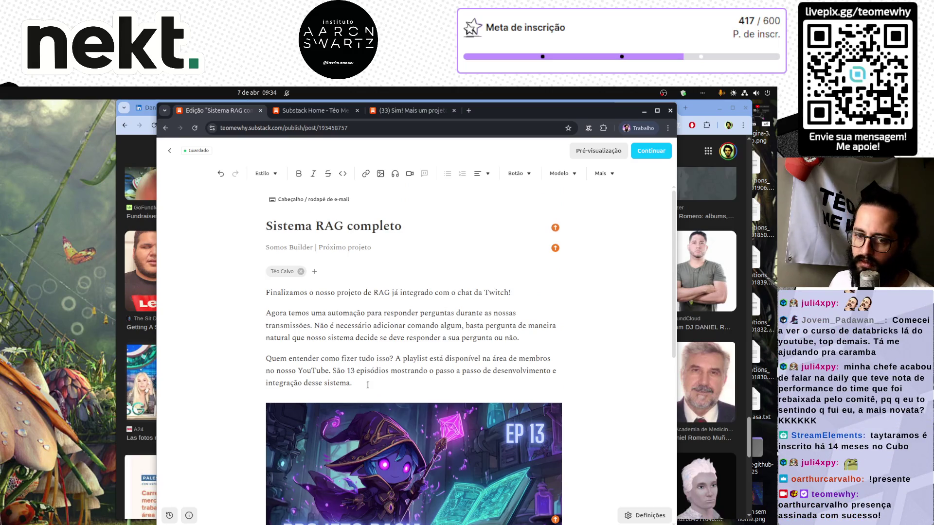
pyautogui.scroll(-7, 367, 385)
pyautogui.click(431, 380)
pyautogui.scroll(7, 431, 380)
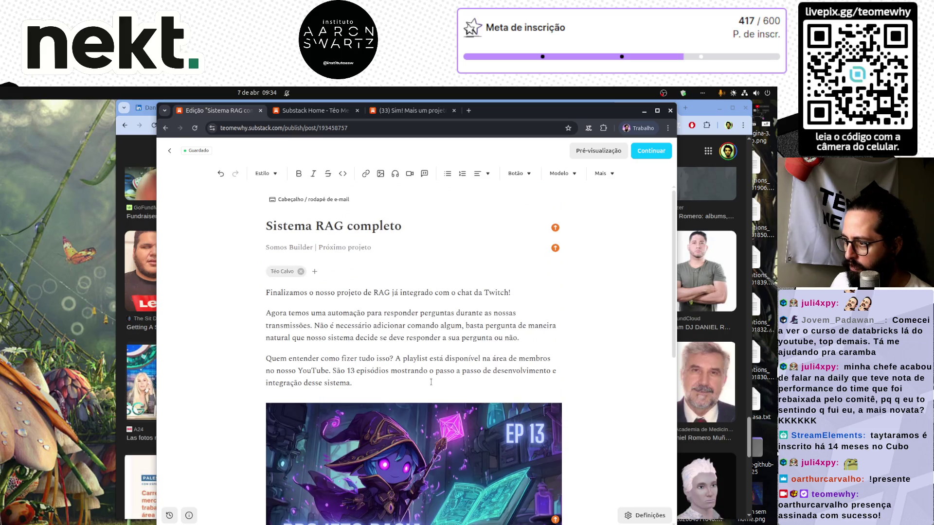
# Step: Prefix the subtitle with 'YouTube Cresce |' so it reads 'YouTube Cresce | Somos Builder | Próximo projeto'
pyautogui.doubleClick(336, 248)
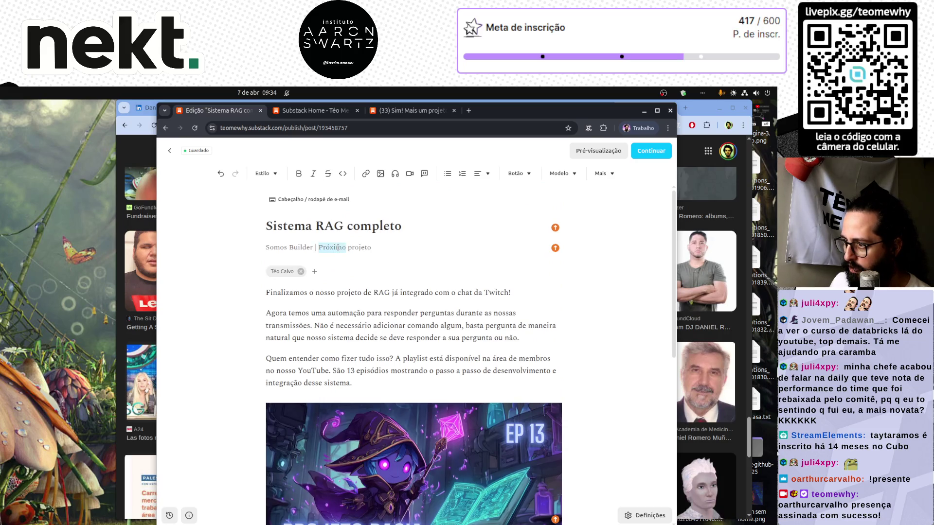
pyautogui.scroll(-7, 397, 272)
pyautogui.hotkey('shift', 'Up')
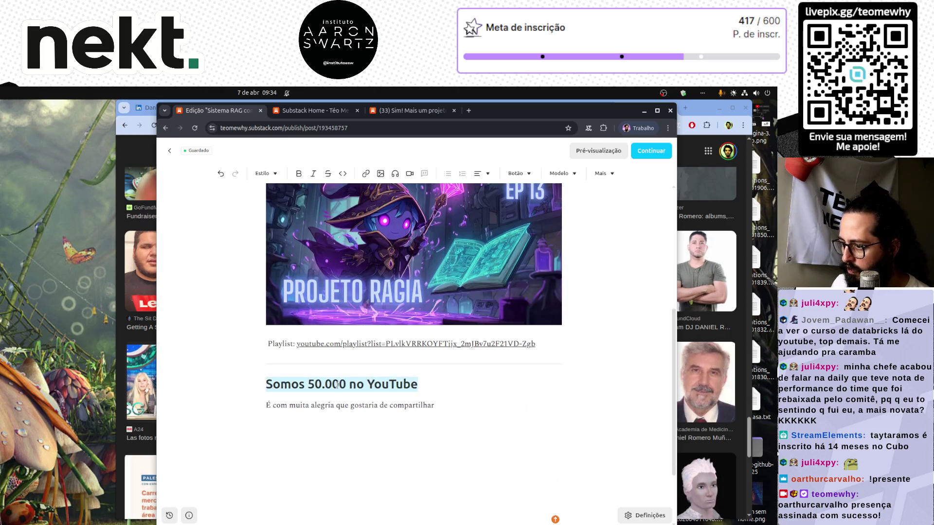
pyautogui.scroll(6, 403, 444)
pyautogui.scroll(1, 343, 446)
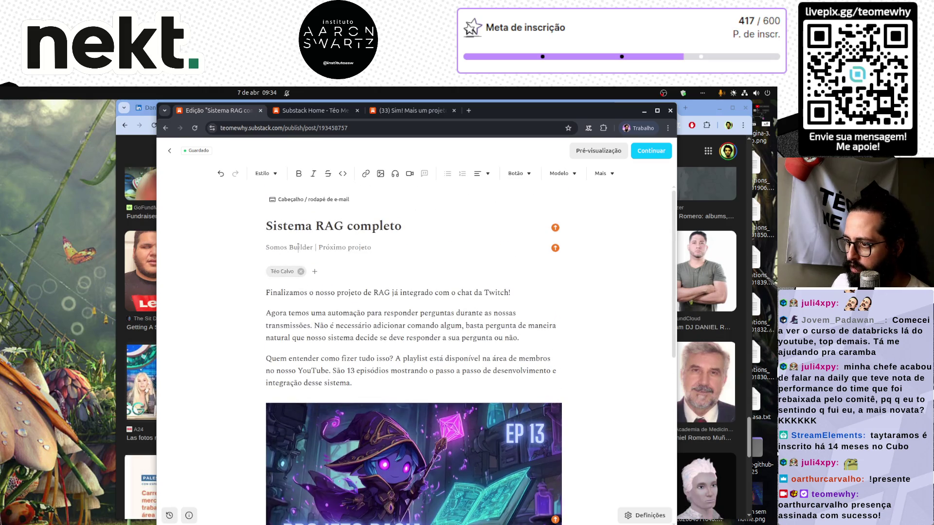
pyautogui.write('YouTube ')
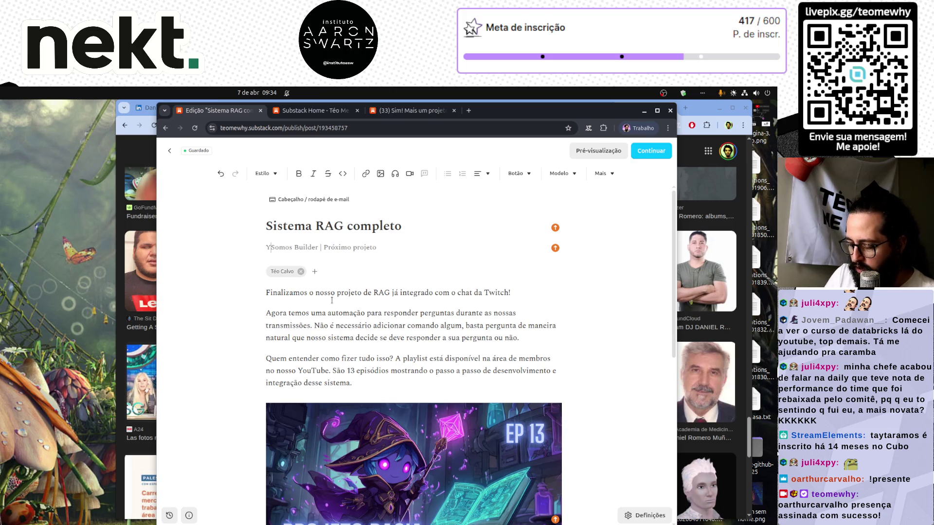
pyautogui.write('Crwe')
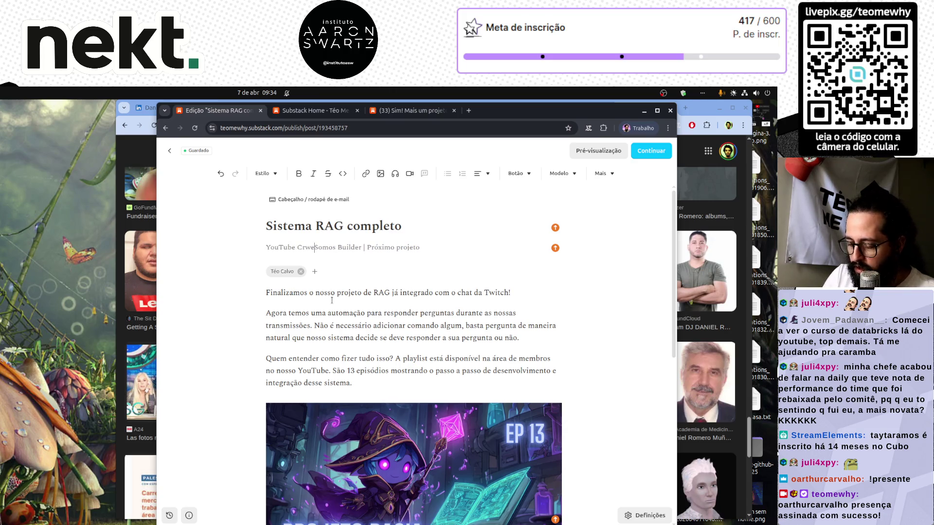
pyautogui.press('BackSpace')
pyautogui.press('BackSpace')
pyautogui.write('esce |')
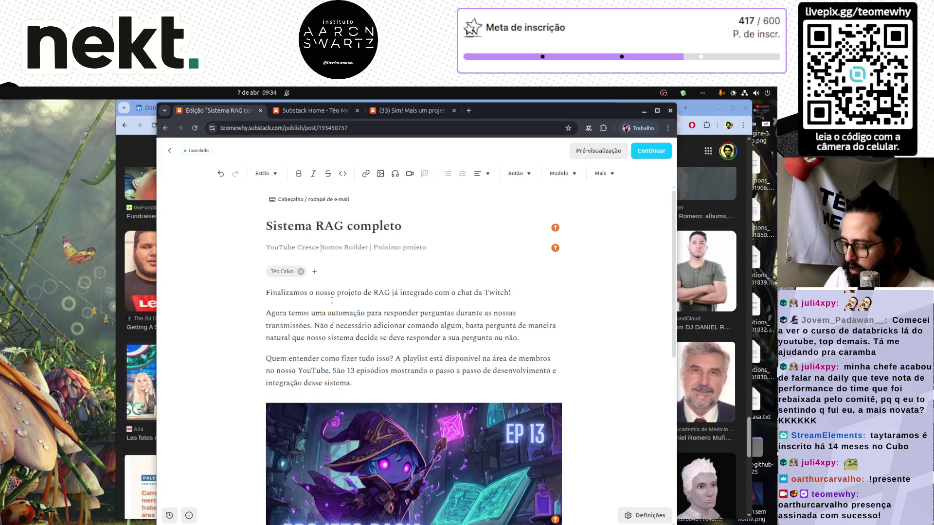
pyautogui.scroll(-6, 501, 352)
pyautogui.click(487, 362)
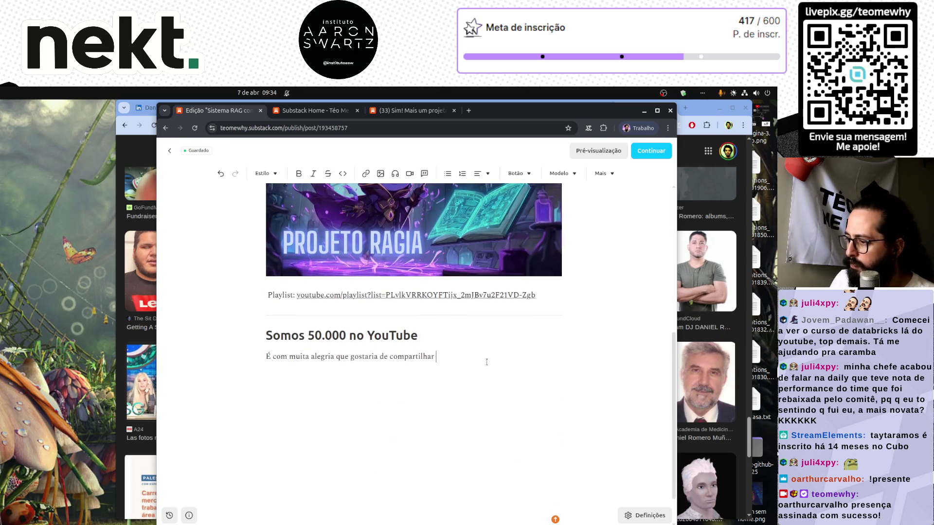
# Step: Continue the paragraph with the milestone news and the line about 50.000 YouTube subscribers
pyautogui.write('que alcan')
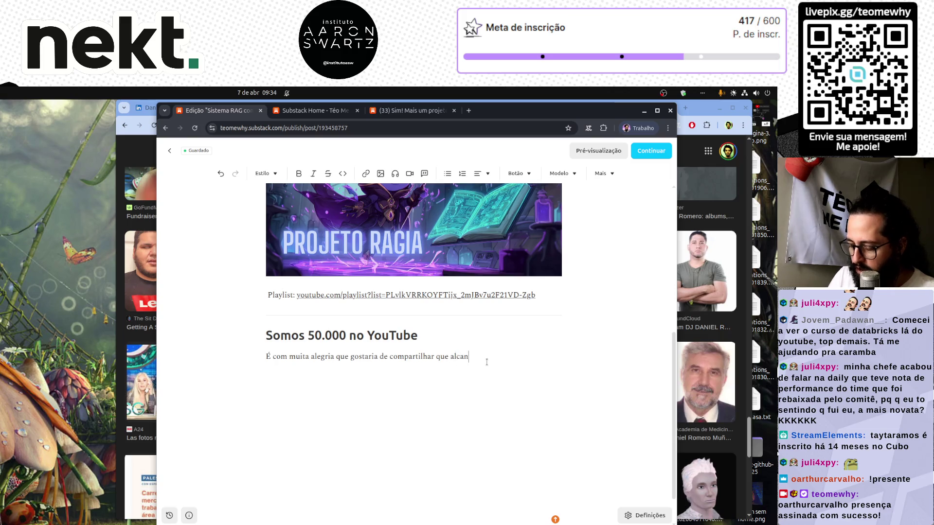
pyautogui.write('çámos')
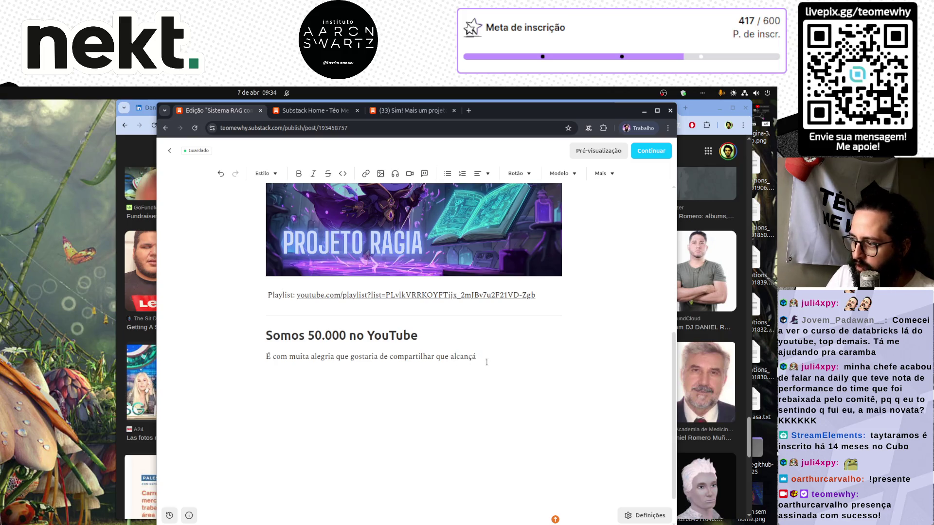
pyautogui.press('BackSpace')
pyautogui.write('amos um marco muito ')
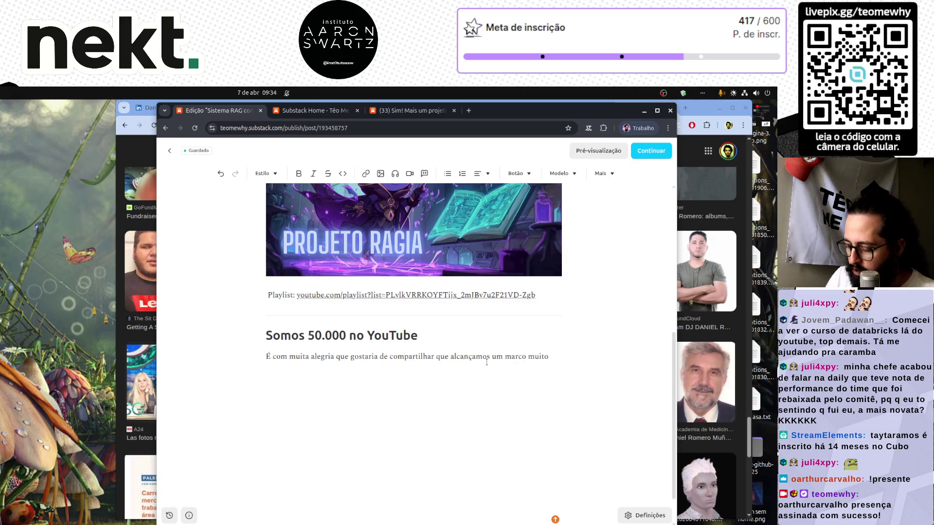
pyautogui.write('significat')
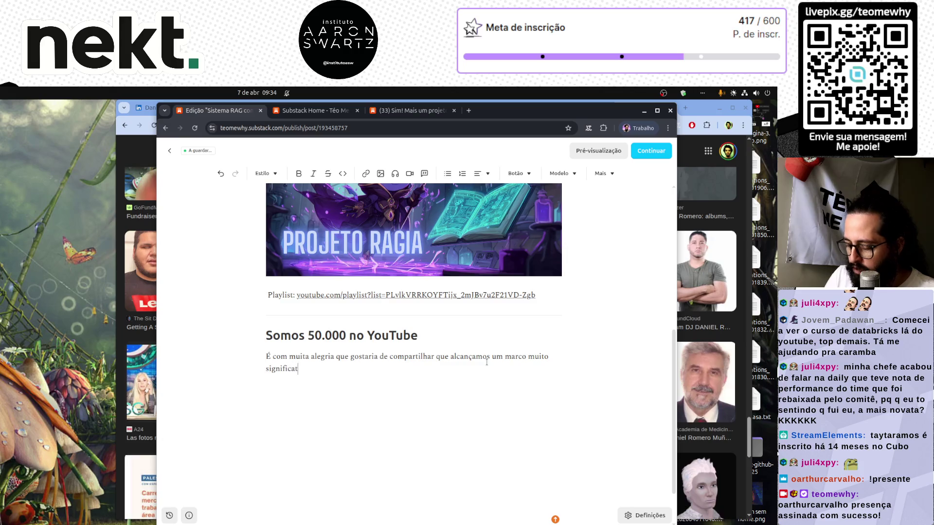
pyautogui.write('ivo para rojet')
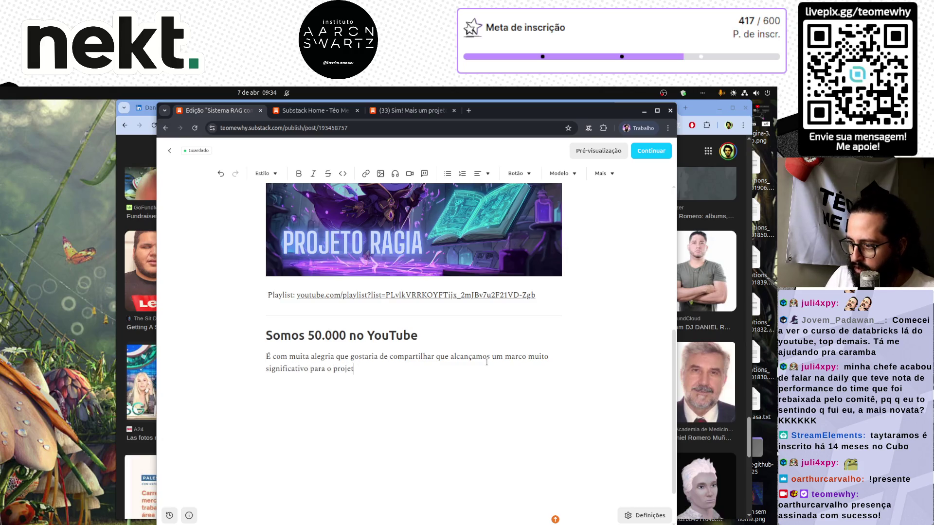
pyautogui.write('Me Wh')
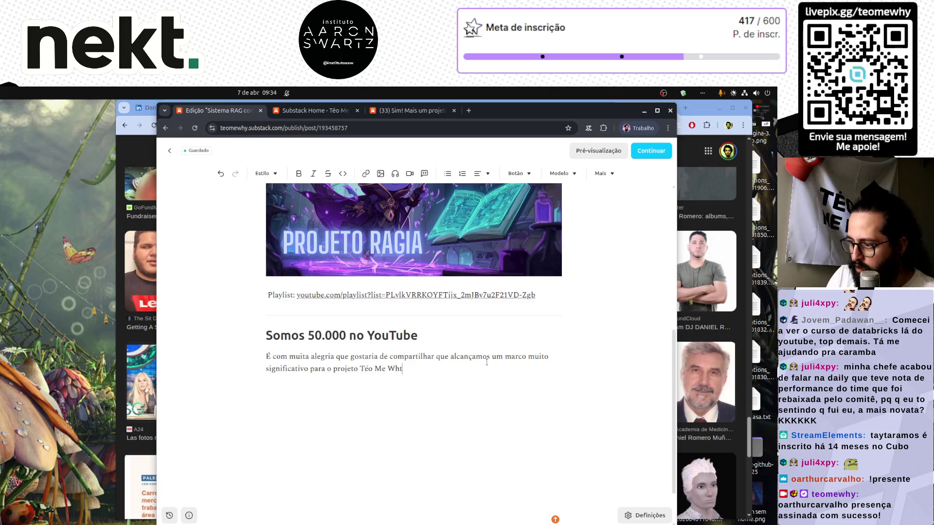
pyautogui.write('Te')
pyautogui.write('mos 5')
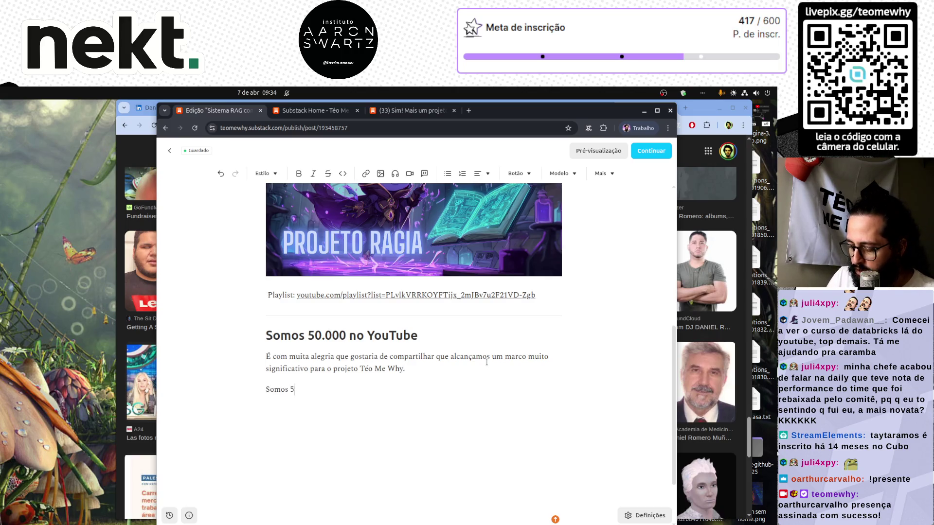
pyautogui.write('0.000 i')
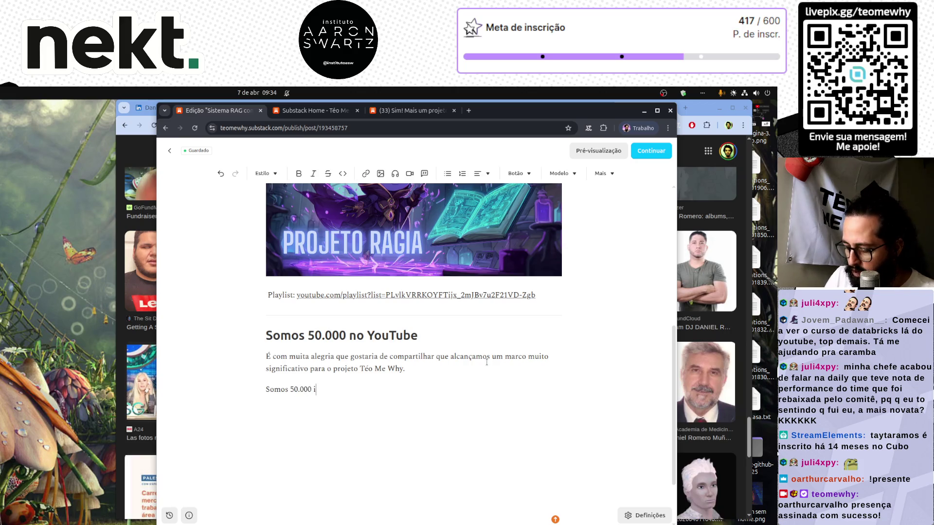
pyautogui.write('nscritos no YouTube')
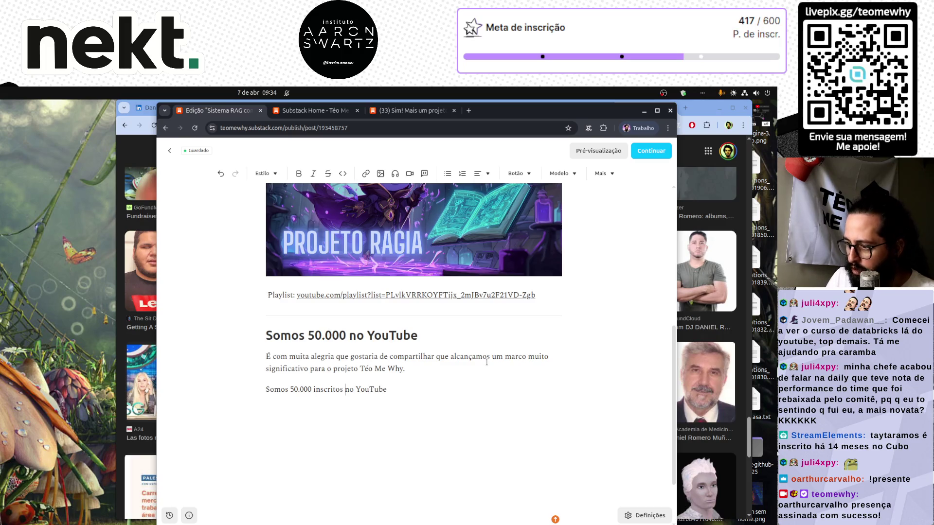
pyautogui.write(' canal do')
# Step: End the subscriber line with '!!' and add a thank-you paragraph about teaching data and technology online
pyautogui.press('End')
pyautogui.write('!!')
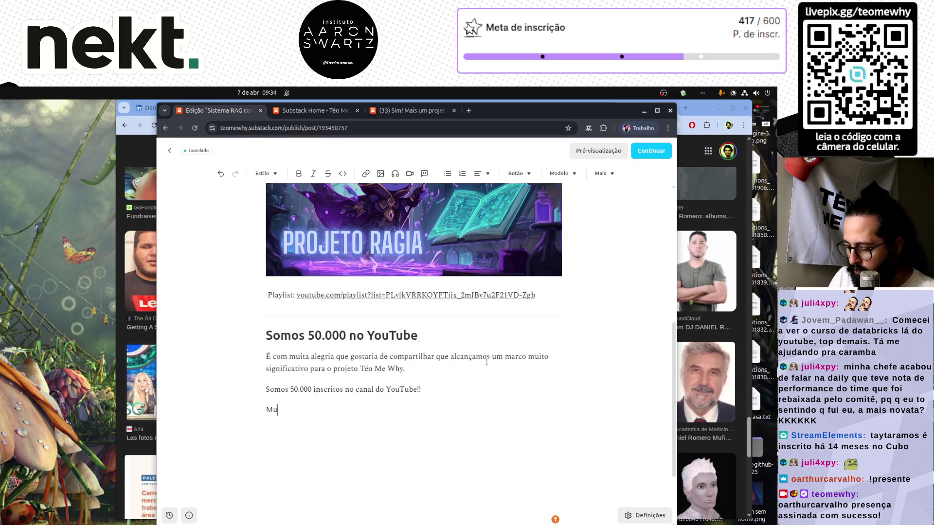
pyautogui.write('uito obrigado pela confiança de t')
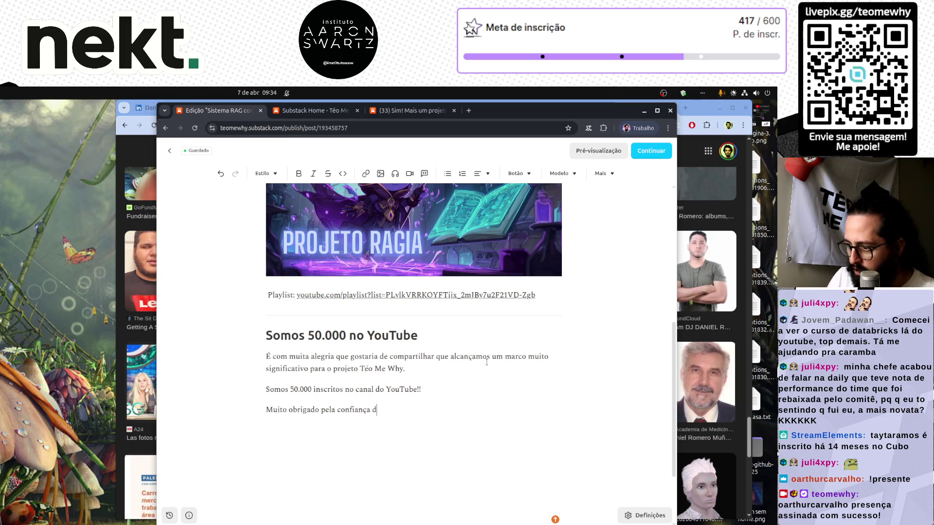
pyautogui.write('odos vocês. É')
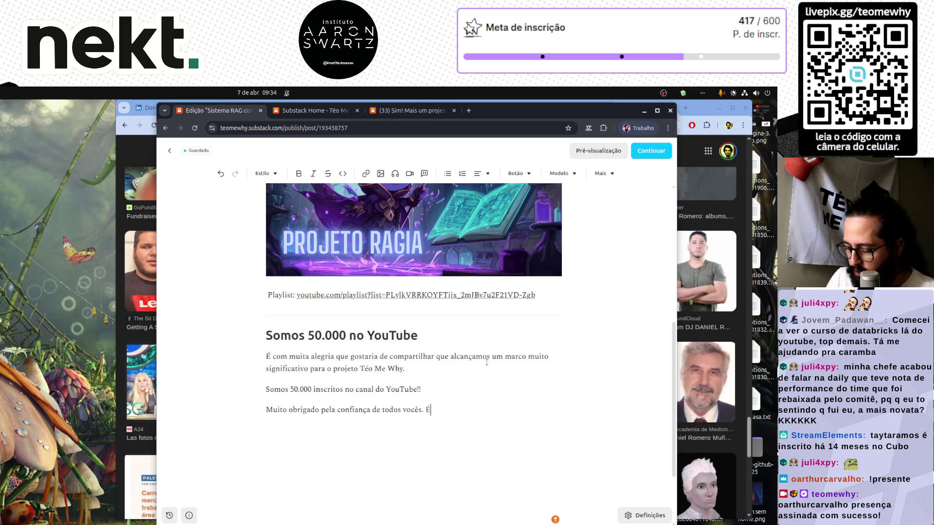
pyautogui.write(' incírvel')
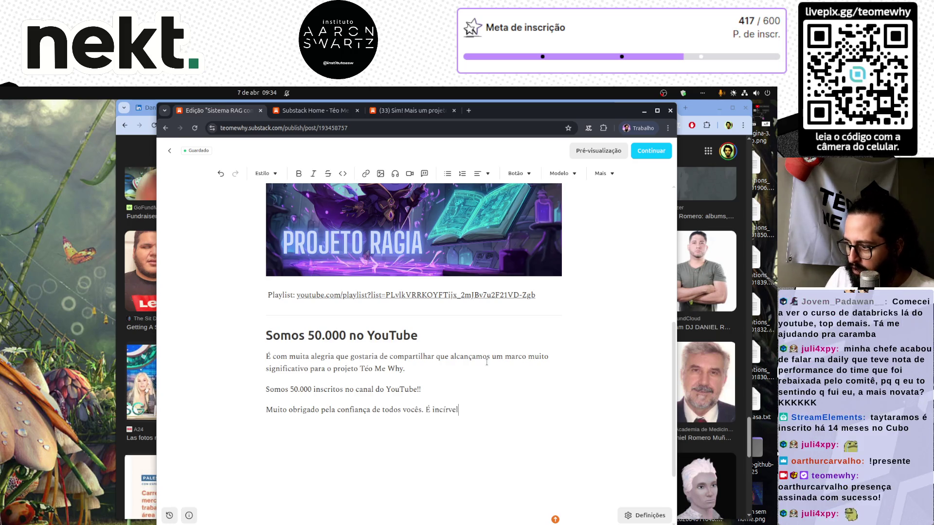
pyautogui.press('BackSpace')
pyautogui.press('BackSpace')
pyautogui.press('BackSpace')
pyautogui.press('BackSpace')
pyautogui.press('BackSpace')
pyautogui.write('rível poder a')
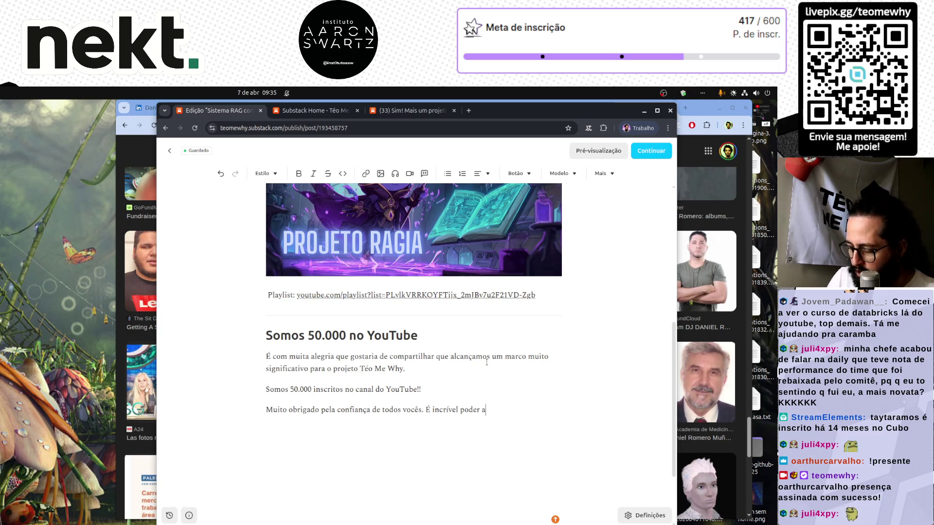
pyautogui.write('tantas p')
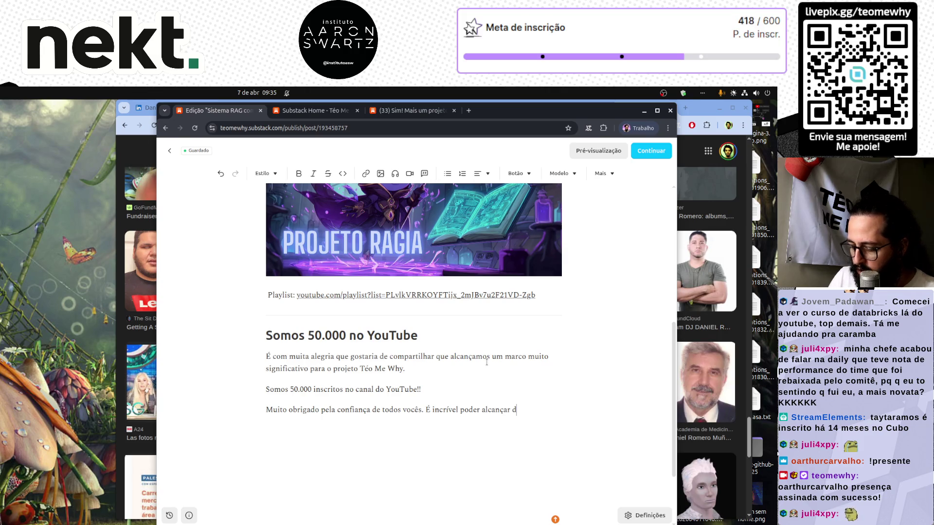
pyautogui.write('as pa')
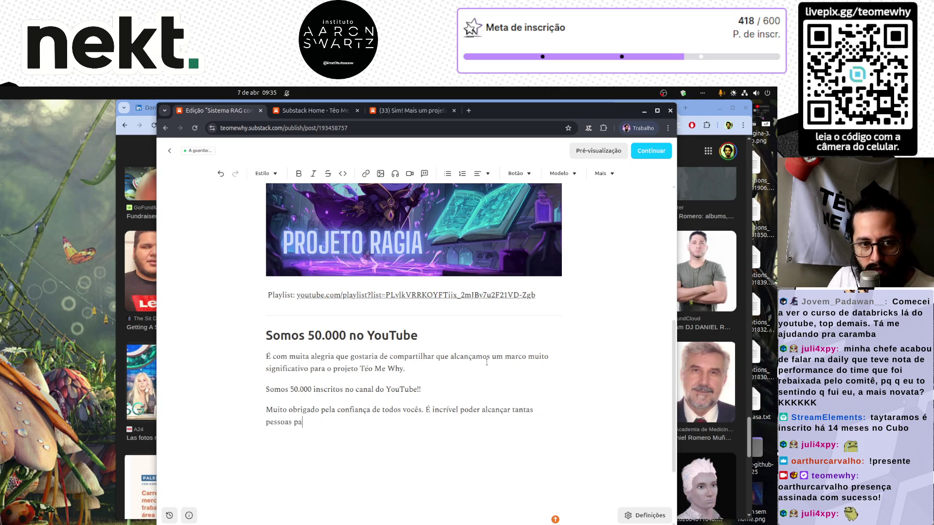
pyautogui.write('ra encisar no')
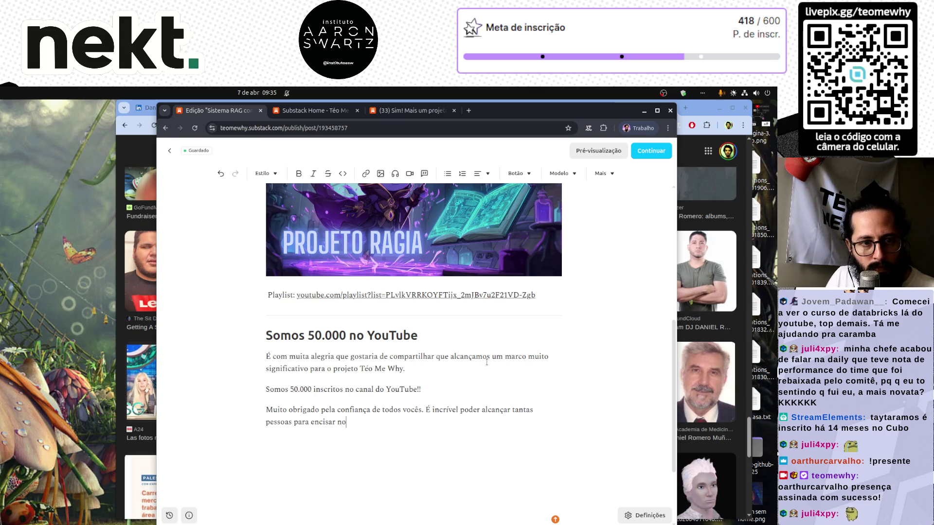
pyautogui.hotkey('ctrl', 'BackSpace')
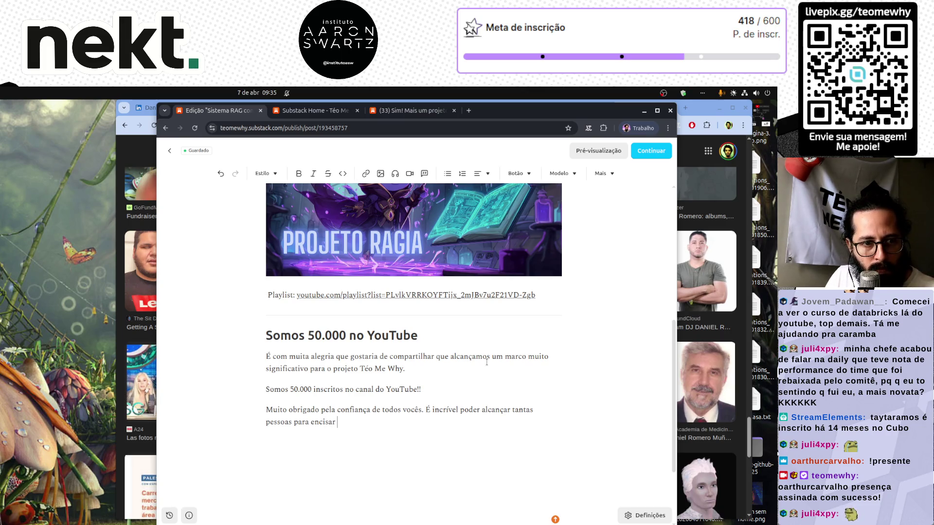
pyautogui.write('sobre dados e teno')
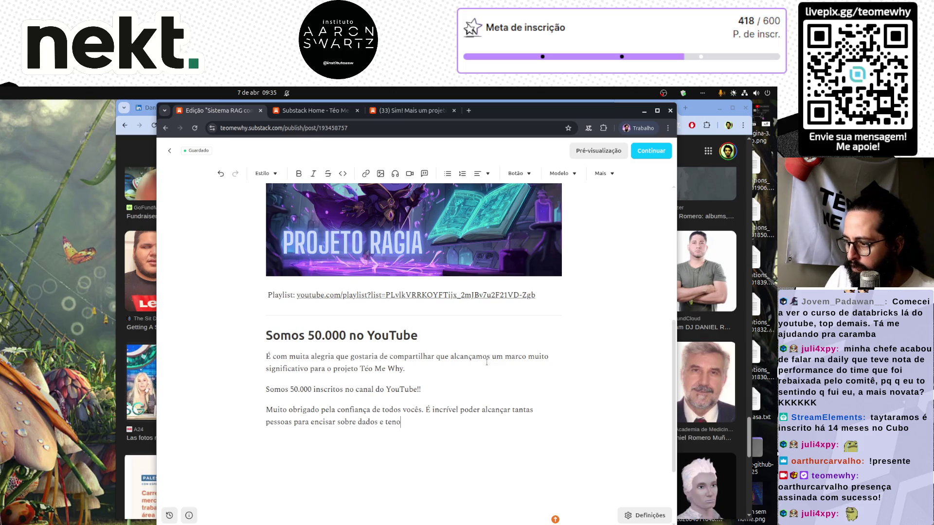
pyautogui.press('BackSpace')
pyautogui.press('BackSpace')
pyautogui.write('cnolo')
pyautogui.write('gia na internet.')
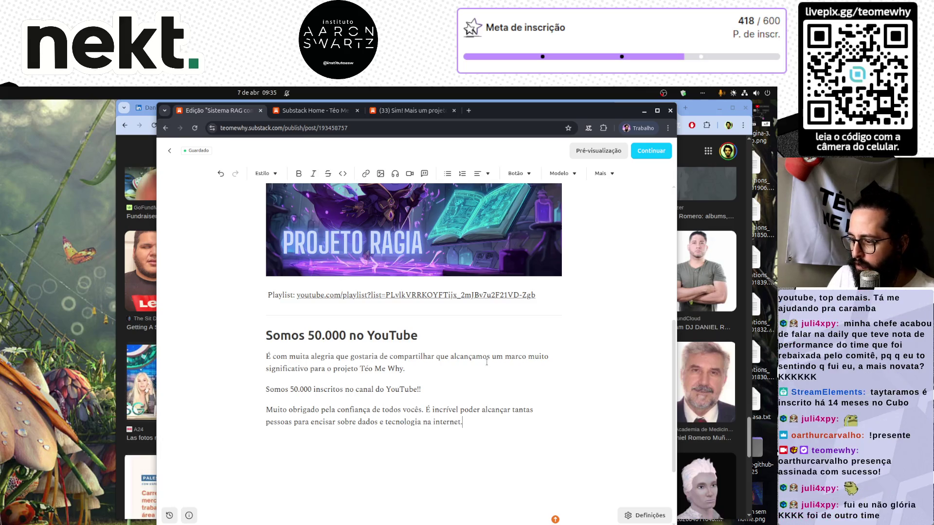
pyautogui.press('Return')
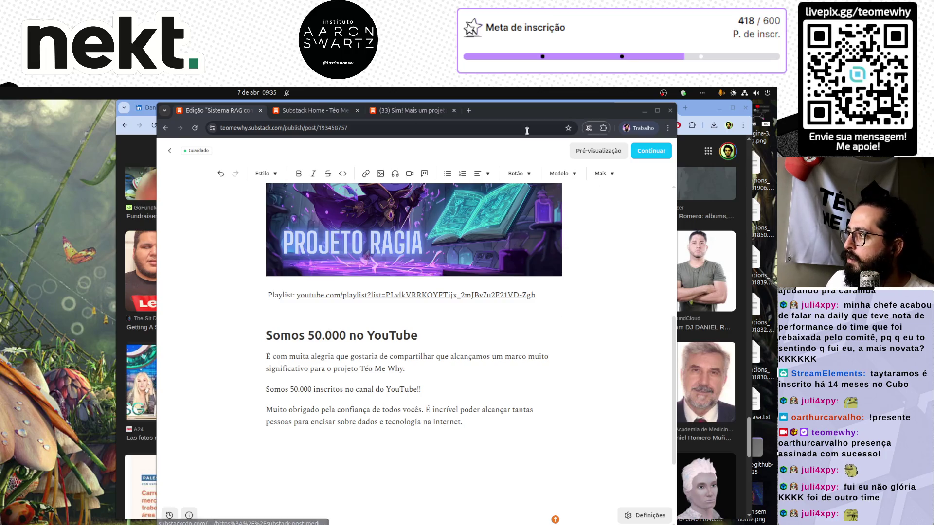
# Step: Drop the recorded video file into the editor and insert it after the Incorporar vídeo upload
pyautogui.moveTo(82, 283)
pyautogui.mouseDown()
pyautogui.moveTo(227, 389)
pyautogui.moveTo(358, 438)
pyautogui.moveTo(358, 403)
pyautogui.mouseUp()
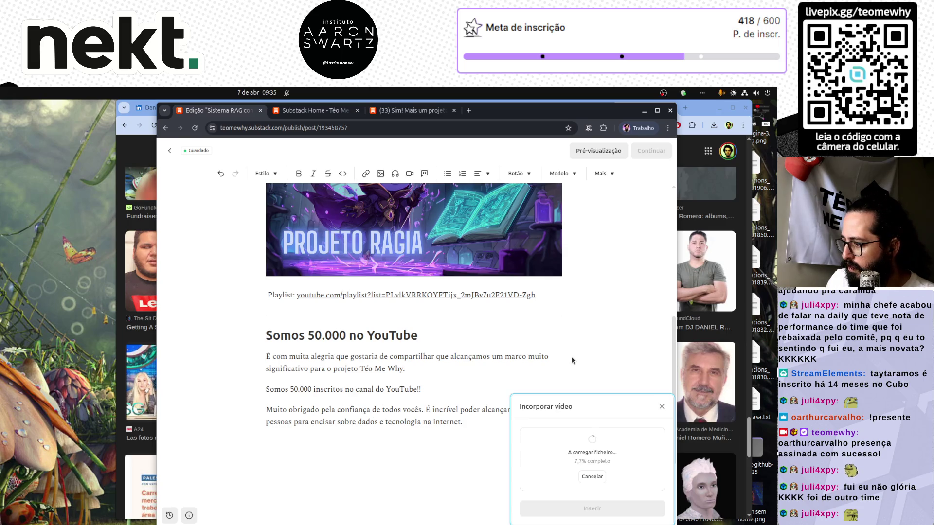
pyautogui.scroll(-1, 450, 365)
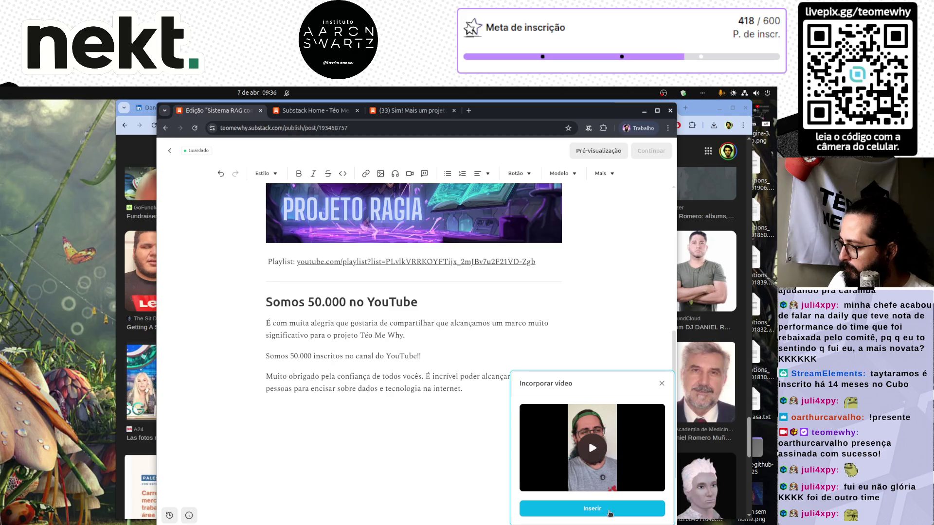
pyautogui.click(613, 510)
pyautogui.scroll(-3, 486, 369)
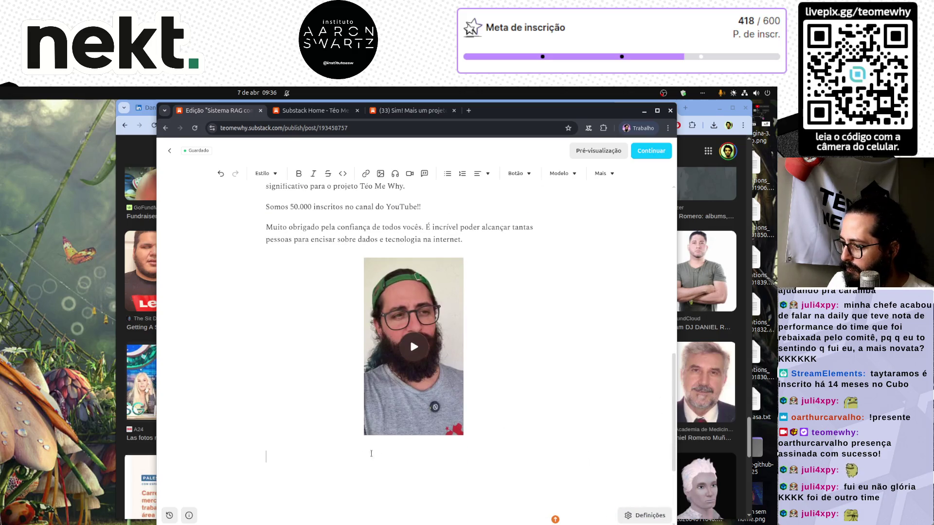
# Step: Move the 'Muito obrigado…' thank-you paragraph from above the video to below it
pyautogui.scroll(3, 425, 314)
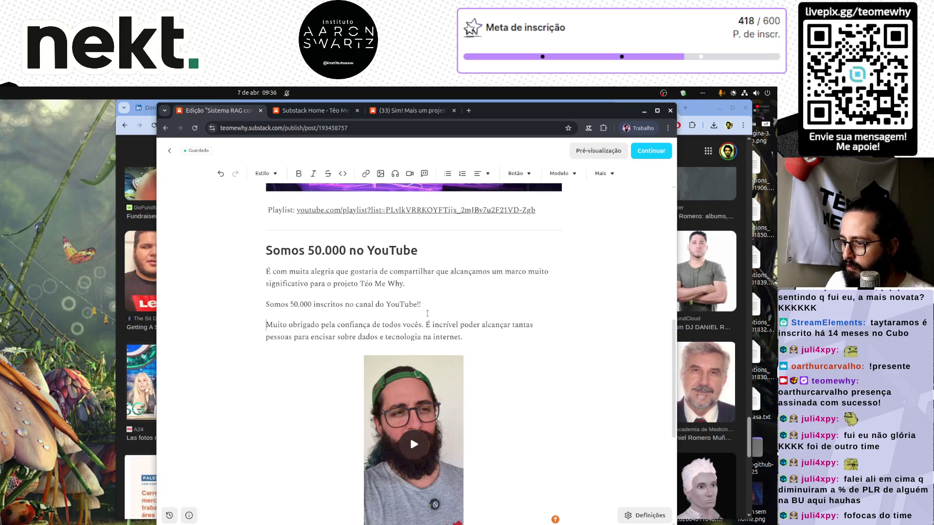
pyautogui.scroll(-1, 428, 314)
pyautogui.tripleClick(427, 314)
pyautogui.press('BackSpace')
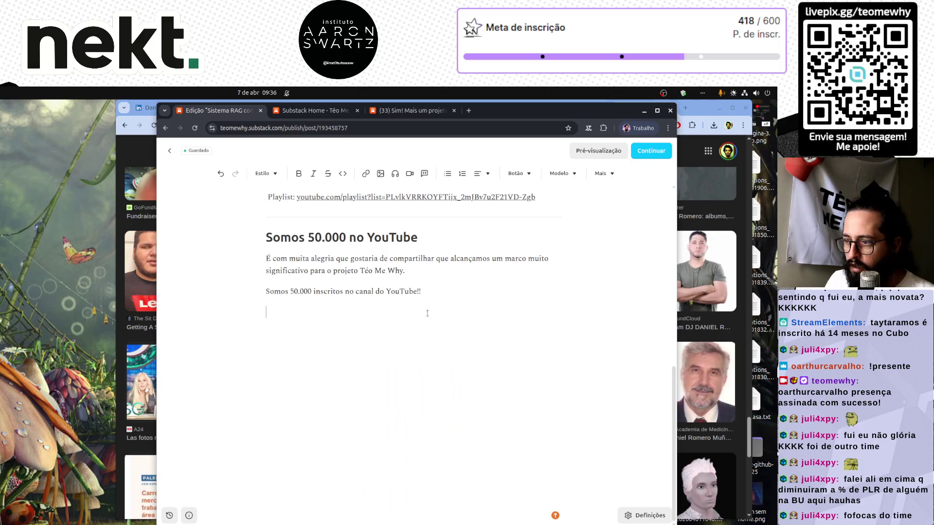
pyautogui.hotkey('ctrl', 'z')
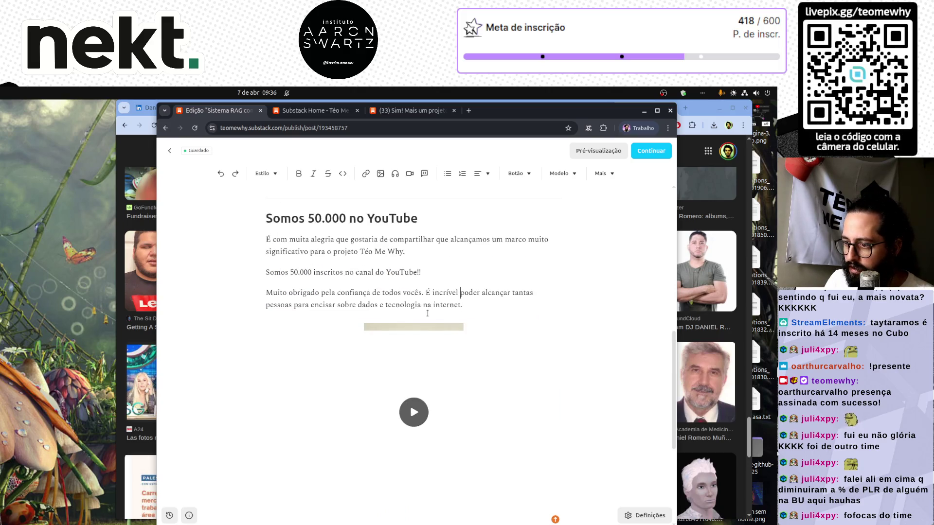
pyautogui.tripleClick(427, 311)
pyautogui.hotkey('ctrl', 'c')
pyautogui.press('BackSpace')
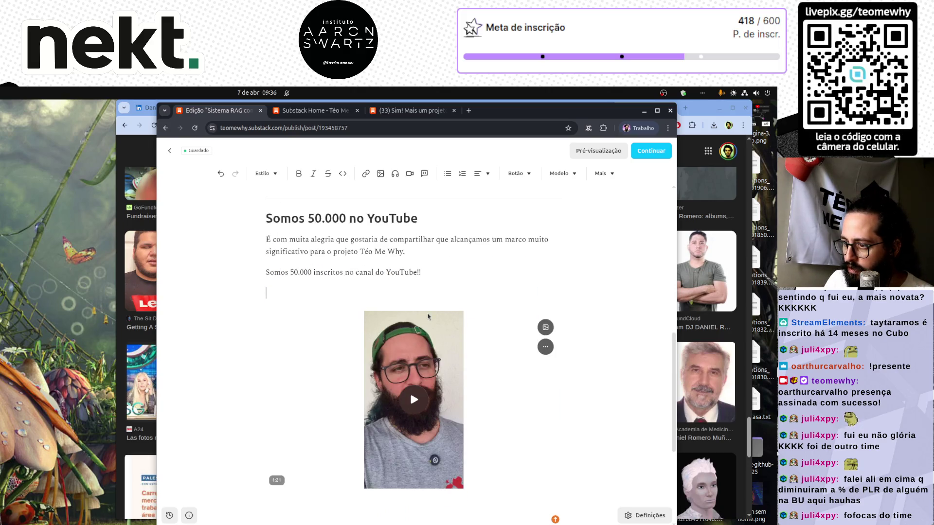
pyautogui.press('BackSpace')
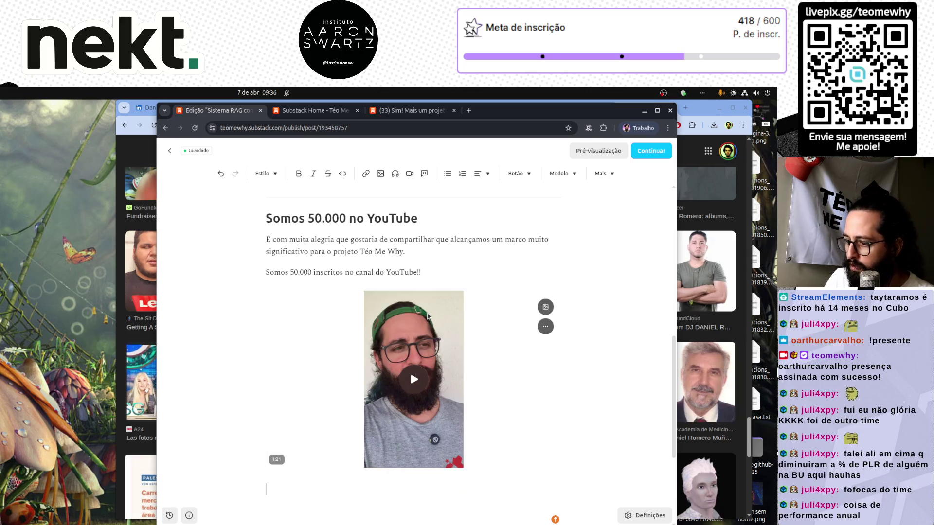
pyautogui.hotkey('ctrl', 'v')
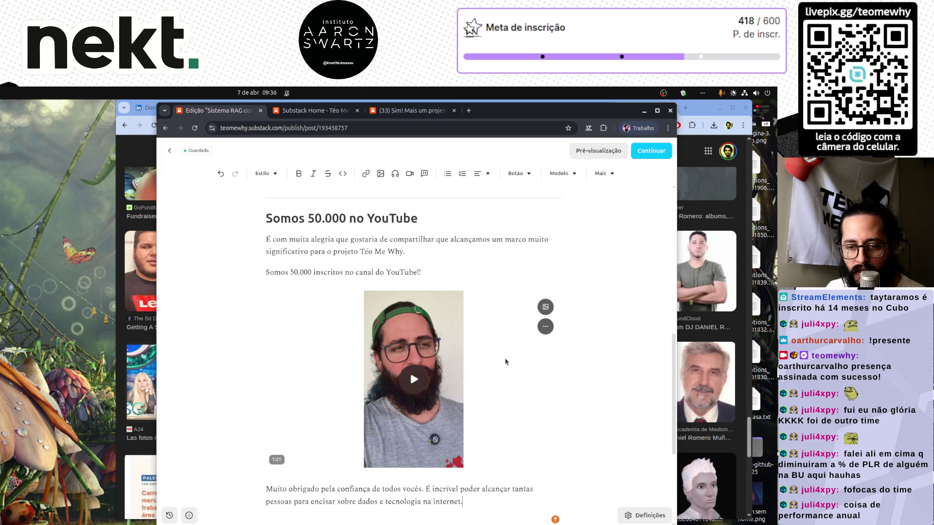
pyautogui.scroll(-1, 506, 362)
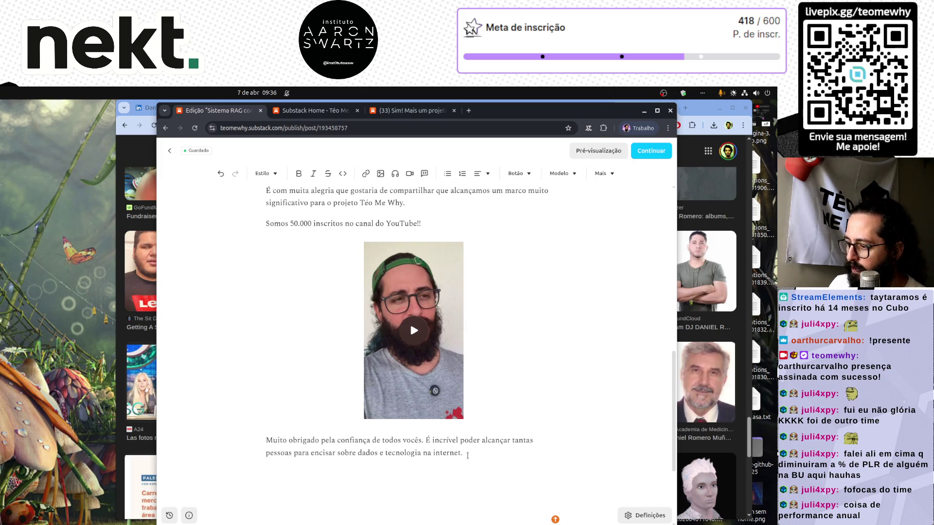
pyautogui.scroll(5, 494, 379)
pyautogui.scroll(5, 468, 456)
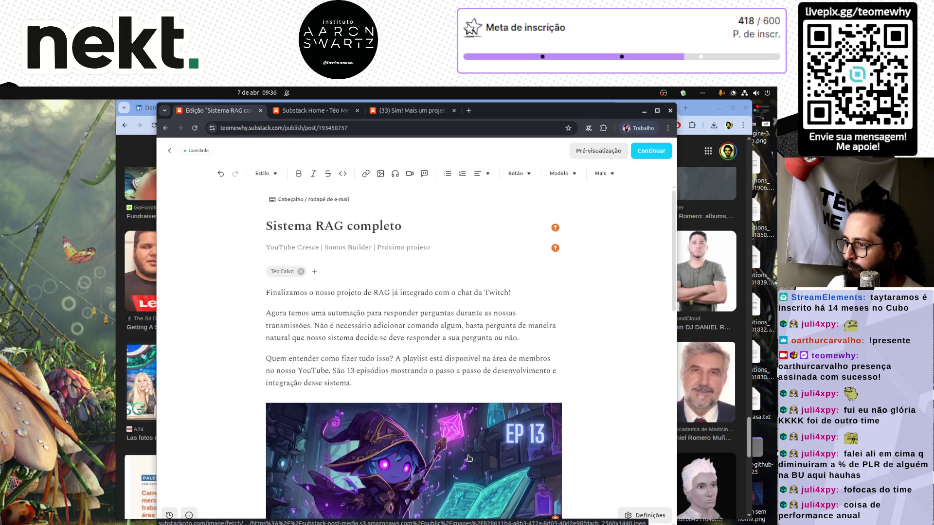
# Step: Move 'Somos Builder' from the subtitle to the title, removing the old 'Sistema RAG completo' title text
pyautogui.scroll(-1, 468, 458)
pyautogui.scroll(-8, 468, 458)
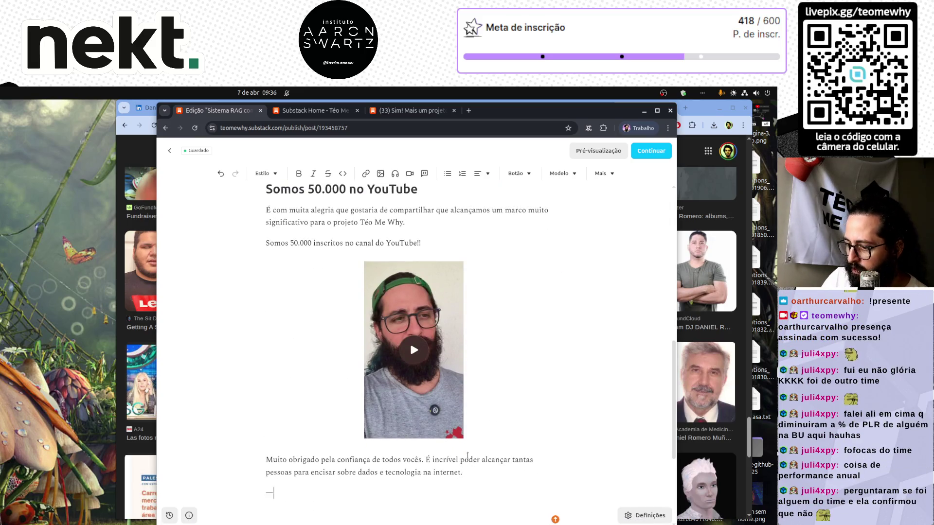
pyautogui.scroll(10, 467, 456)
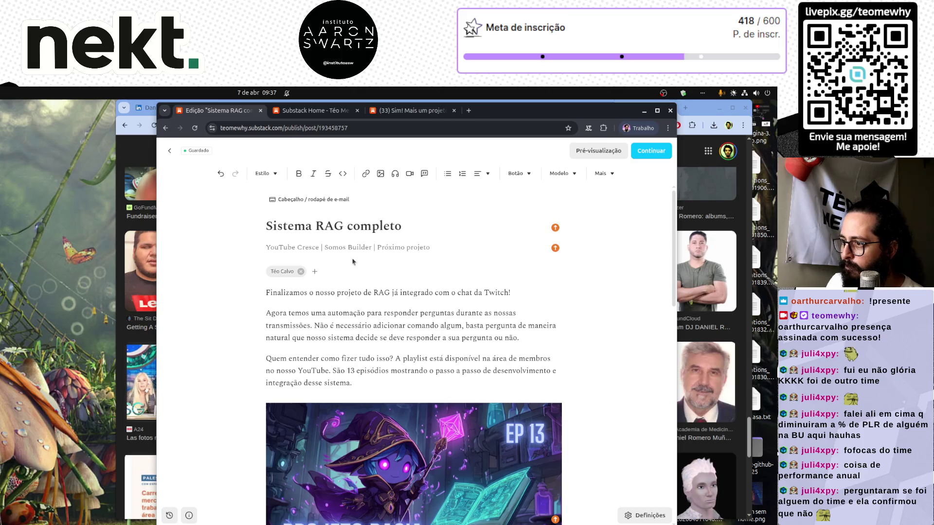
pyautogui.doubleClick(337, 247)
pyautogui.keyDown('shift'); pyautogui.click(371, 247); pyautogui.keyUp('shift')
pyautogui.press('BackSpace')
pyautogui.click(267, 225)
pyautogui.write('Somos Builder')
pyautogui.hotkey('shift', 'End')
pyautogui.press('Delete')
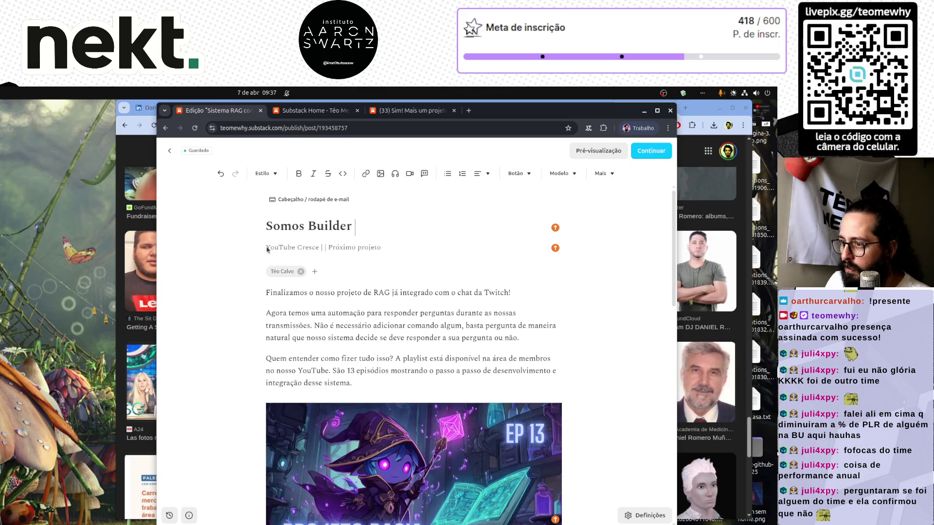
# Step: Put 'Sistema RAG completo |' at the subtitle start, add '!' to the title, and drop the duplicate separator
pyautogui.write('Sistema RAG completo')
pyautogui.write('|')
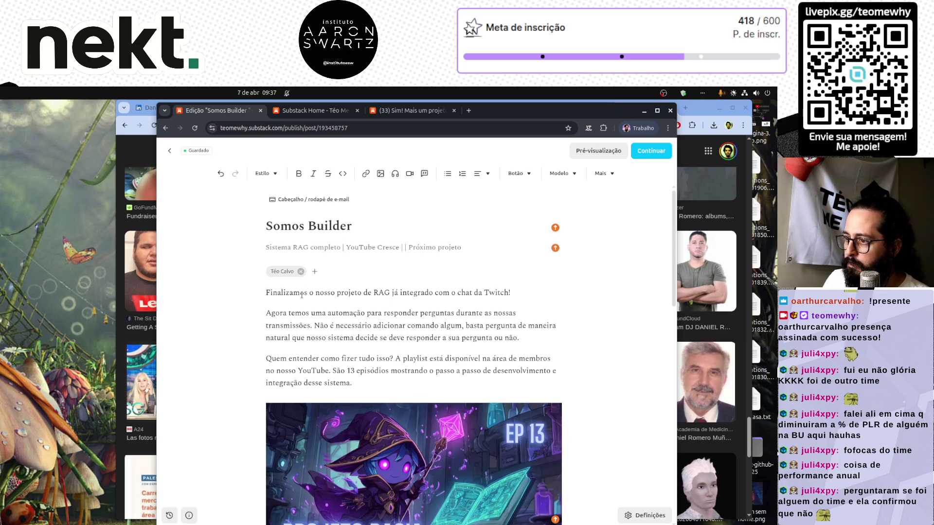
pyautogui.click(381, 225)
pyautogui.write('!')
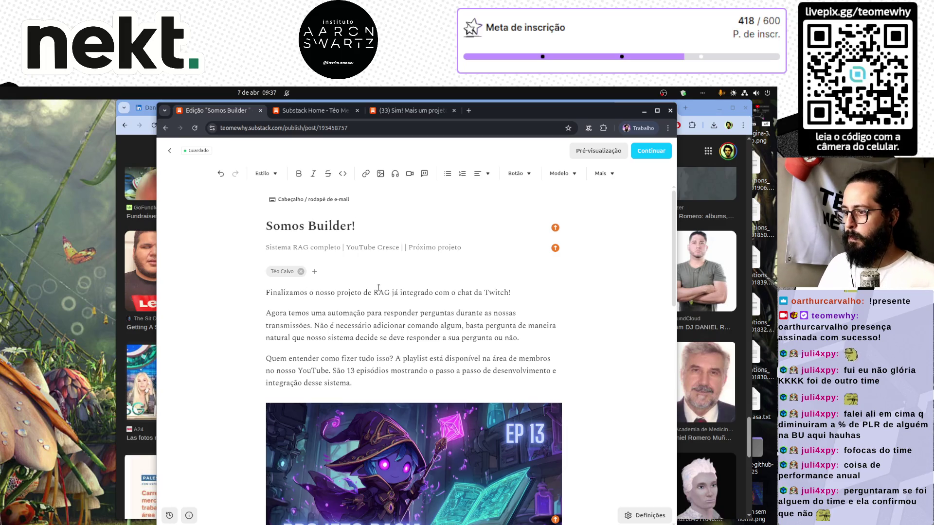
pyautogui.click(405, 247)
pyautogui.press('BackSpace')
pyautogui.press('BackSpace')
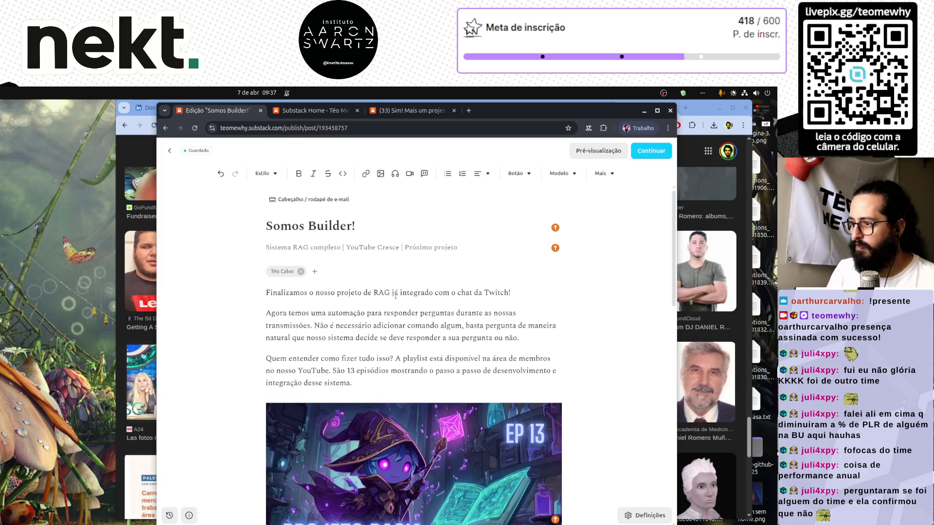
pyautogui.scroll(-10, 396, 295)
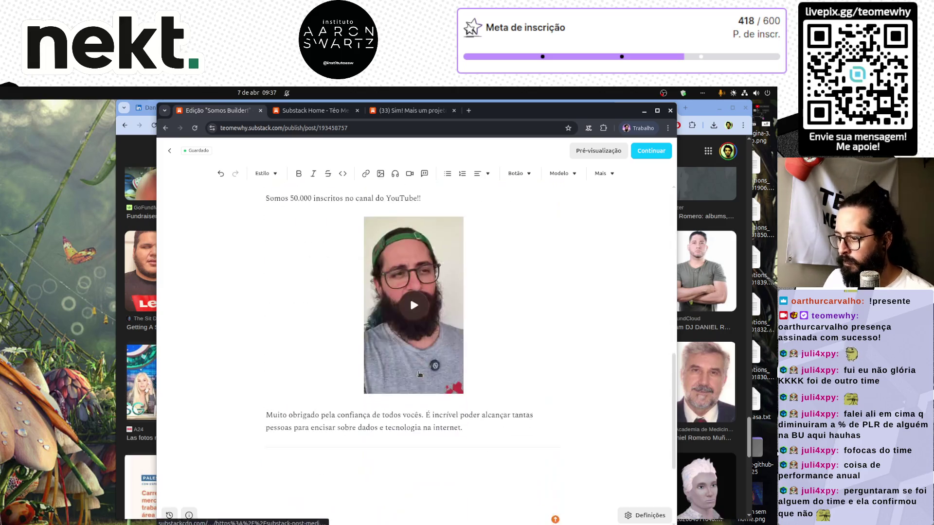
# Step: Turn the empty last paragraph into a heading reading 'Somos Builder na Ai Comunity do Google'
pyautogui.click(390, 461)
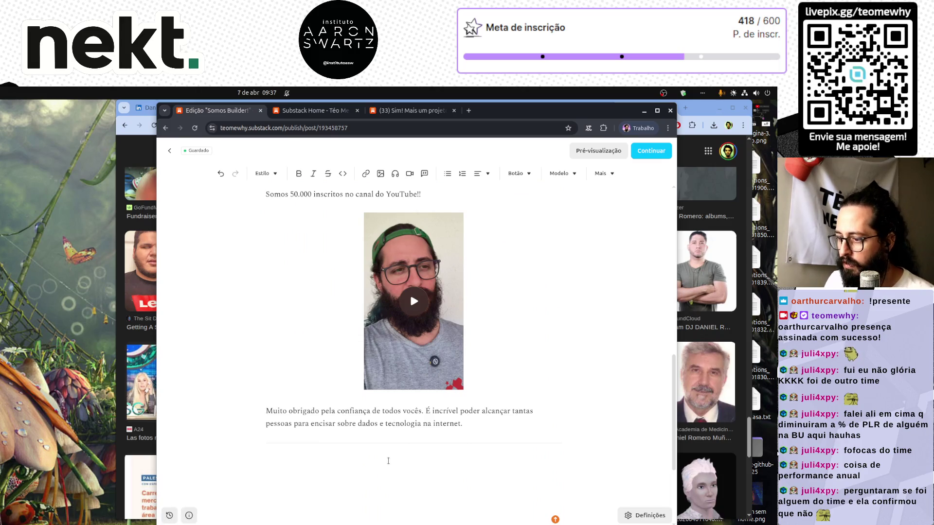
pyautogui.scroll(10, 388, 461)
pyautogui.scroll(-5, 390, 463)
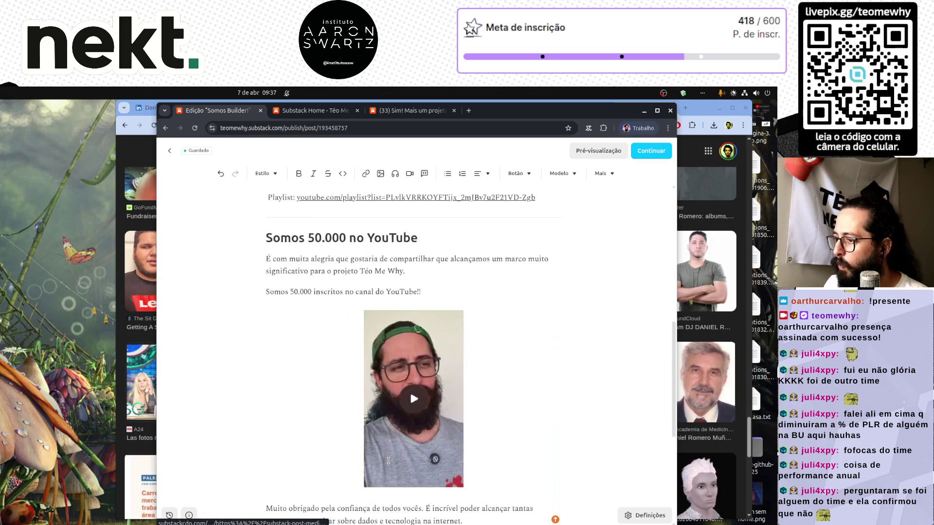
pyautogui.scroll(5, 390, 463)
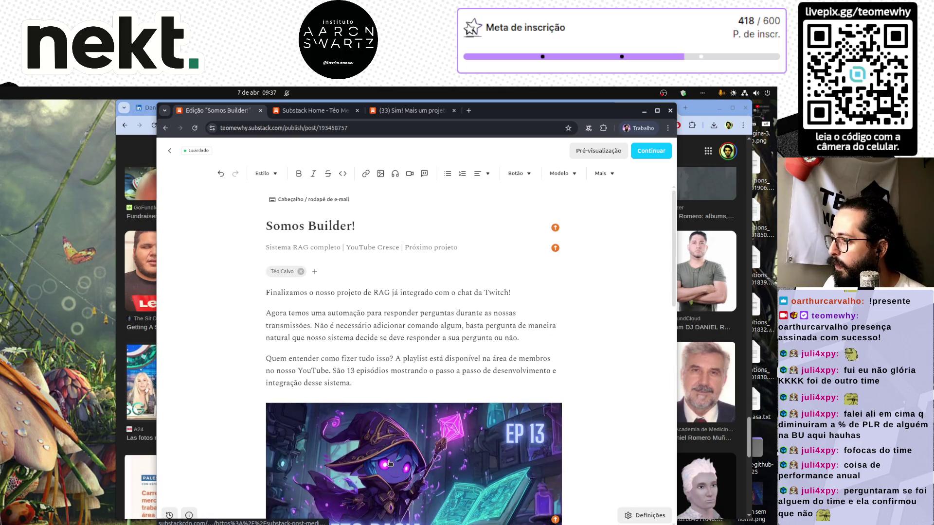
pyautogui.scroll(-10, 389, 463)
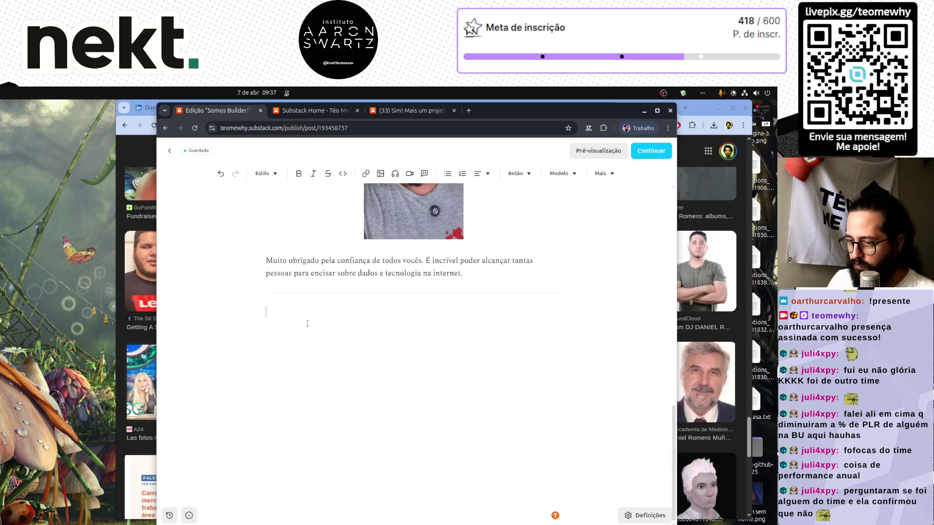
pyautogui.click(263, 173)
pyautogui.click(254, 221)
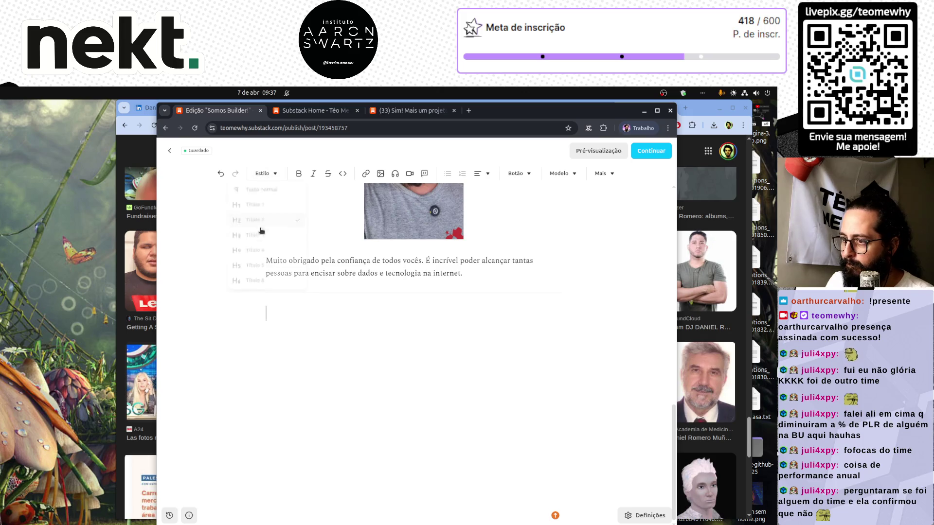
pyautogui.write('Somos')
pyautogui.doubleClick(282, 317)
pyautogui.scroll(15, 282, 316)
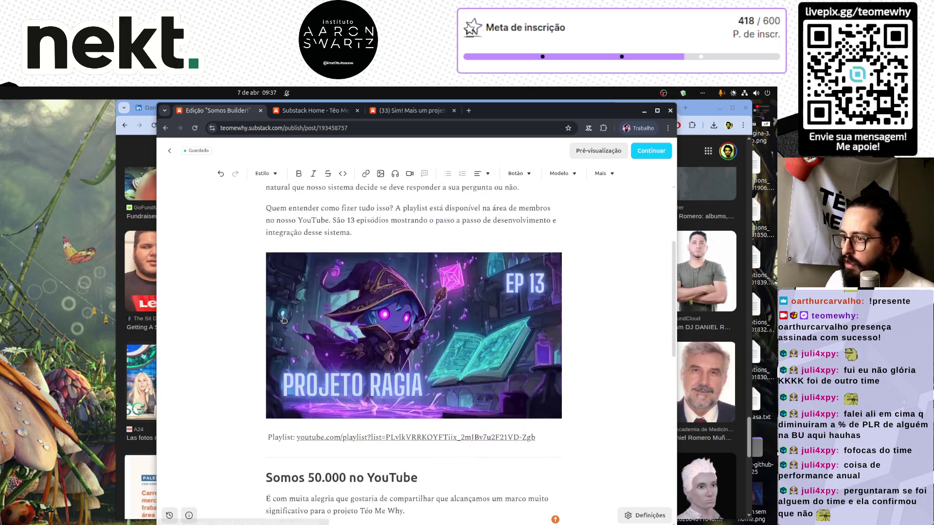
pyautogui.scroll(-15, 282, 317)
pyautogui.click(325, 308)
pyautogui.write('Build')
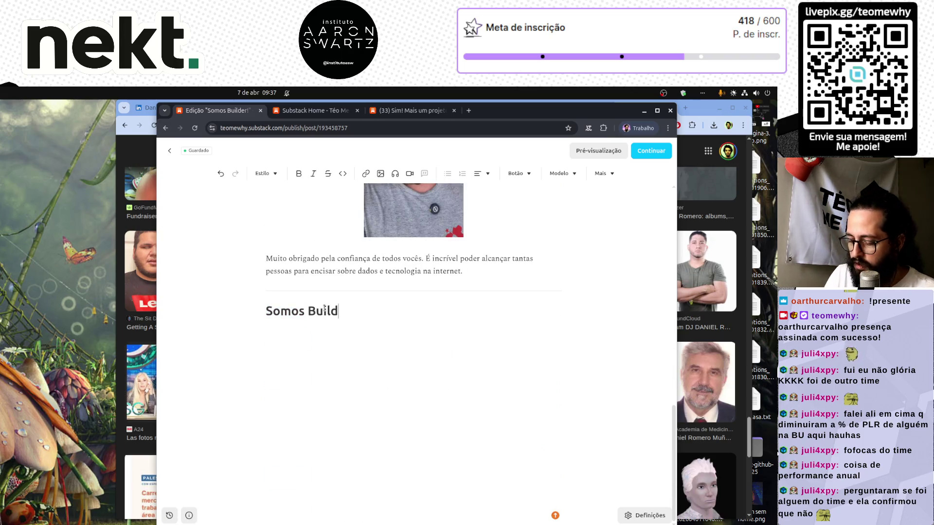
pyautogui.write('er na Ai')
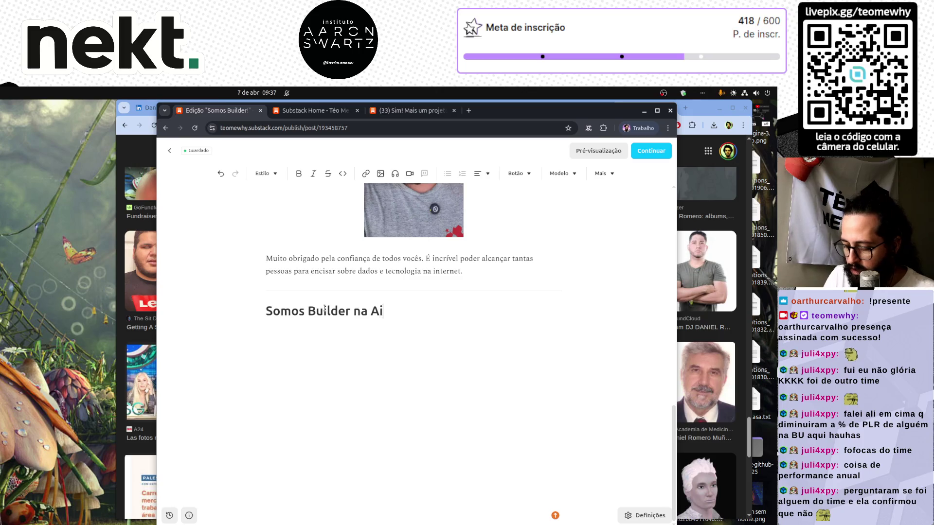
pyautogui.write(' Comunity do Google')
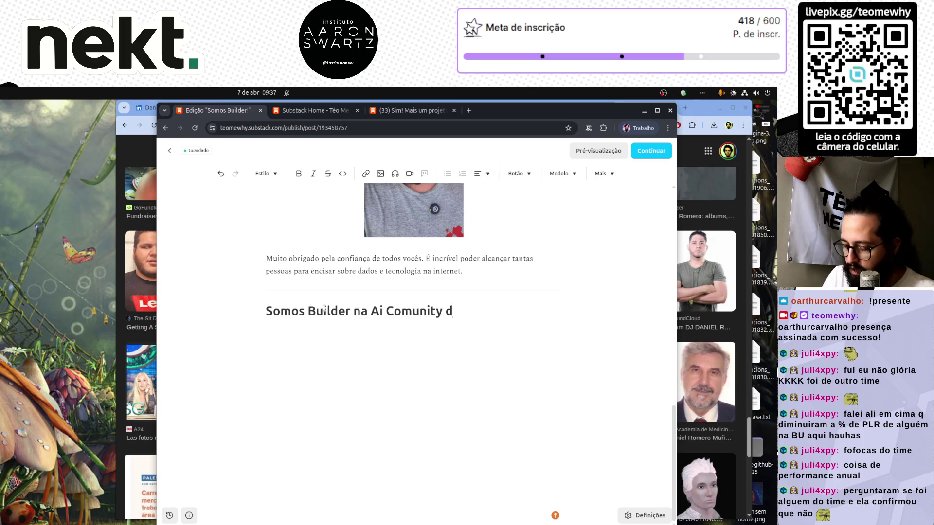
# Step: Begin the paragraph below with 'O Google oficialmente nos convidou para participar de sua comunidade de Builders.'
pyautogui.press('Return')
pyautogui.scroll(5, 429, 376)
pyautogui.scroll(-4, 429, 375)
pyautogui.write('O Google')
pyautogui.hotkey('shift', 'Home')
pyautogui.press('End')
pyautogui.write('oficia')
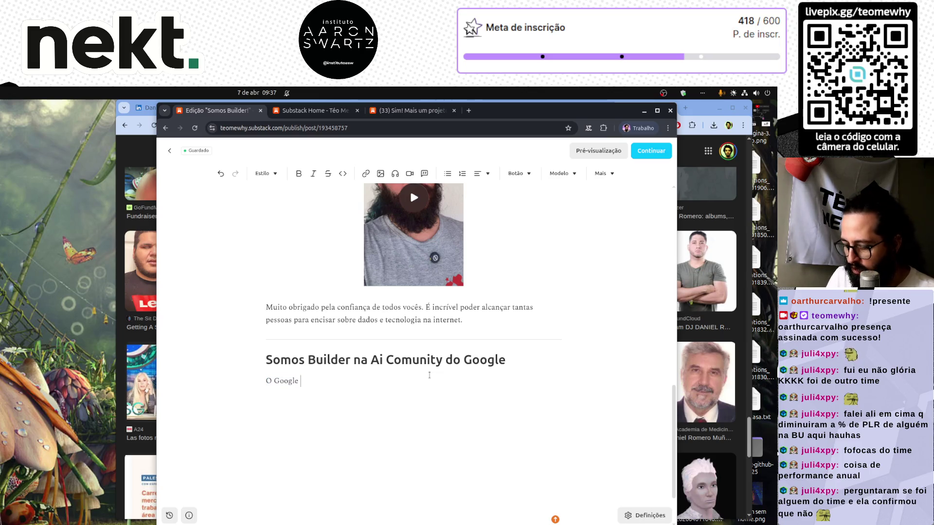
pyautogui.write('lmente nos c')
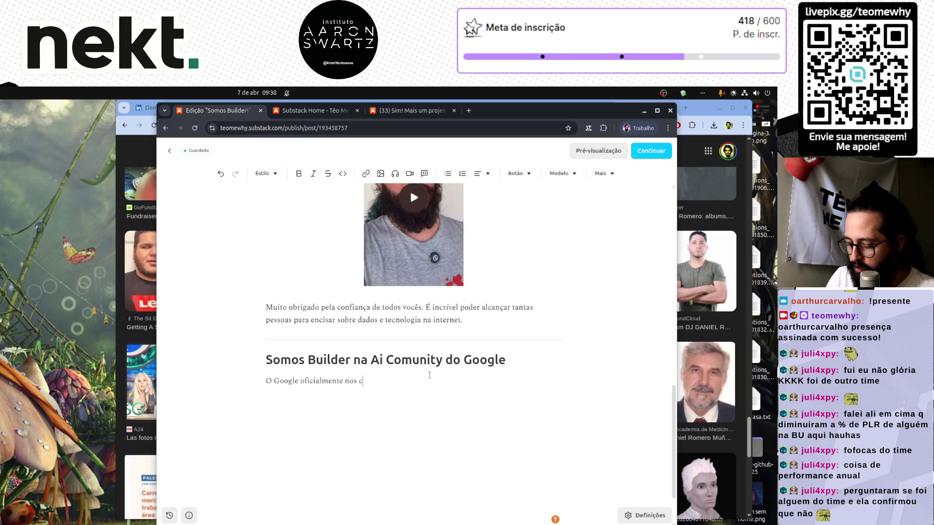
pyautogui.write('onvidou para par')
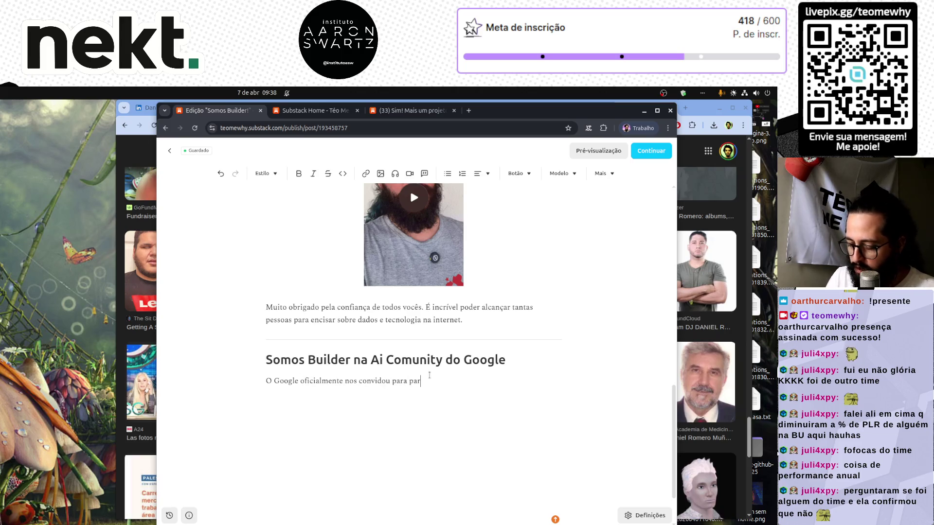
pyautogui.write('ticipar de seu')
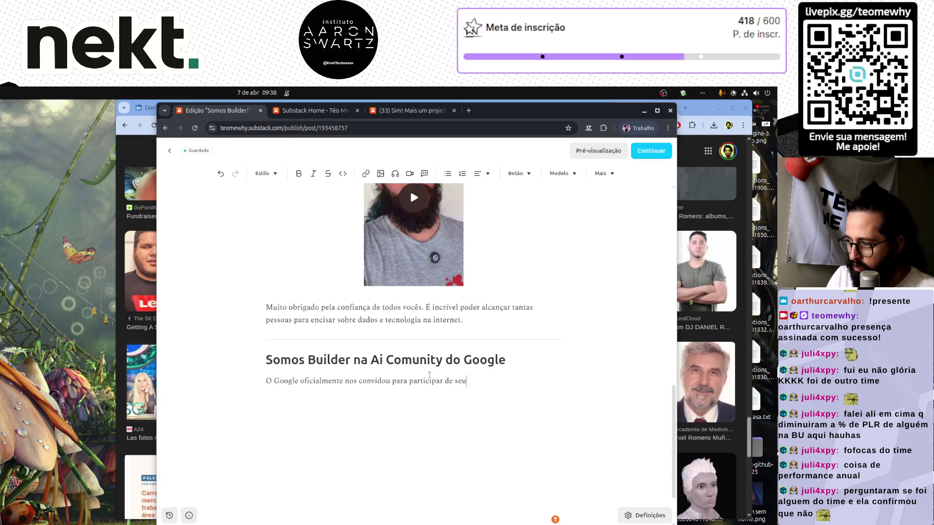
pyautogui.press('BackSpace')
pyautogui.press('BackSpace')
pyautogui.write('ua comunidade ')
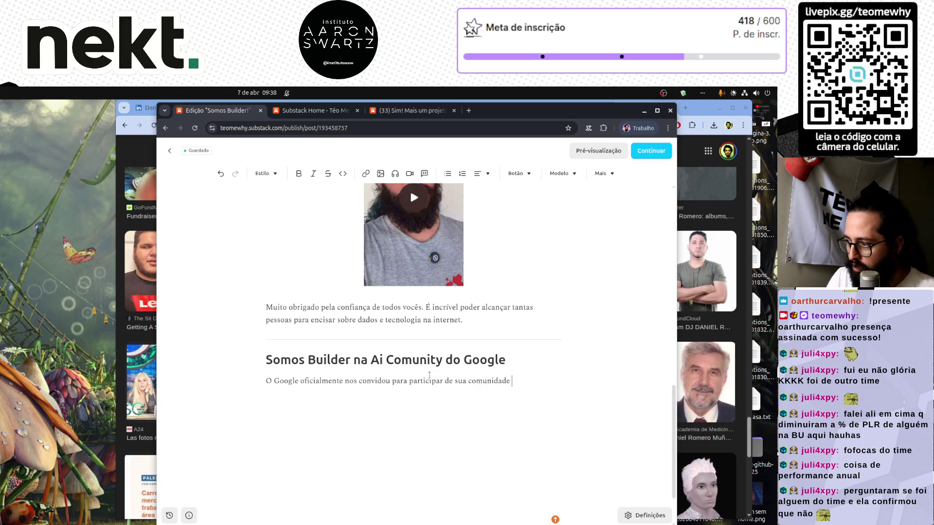
pyautogui.write('de Builders')
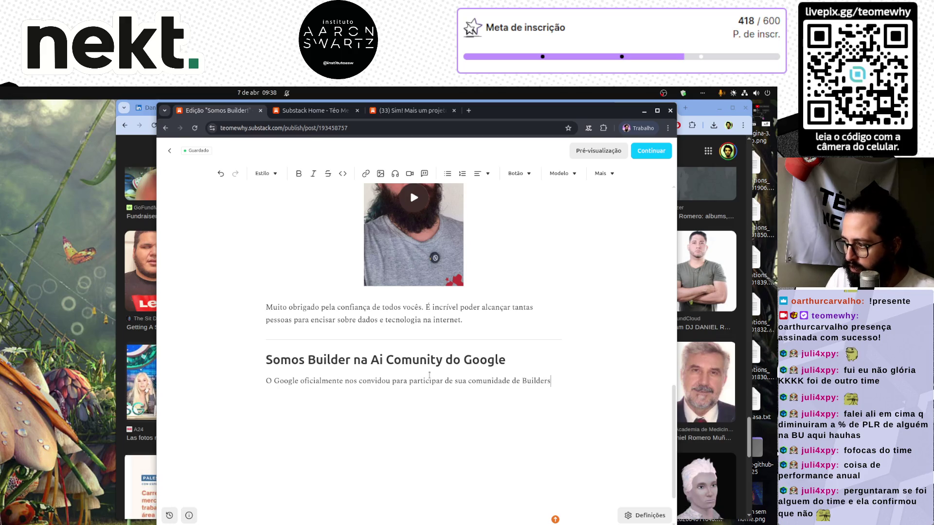
pyautogui.write('. Agora, te')
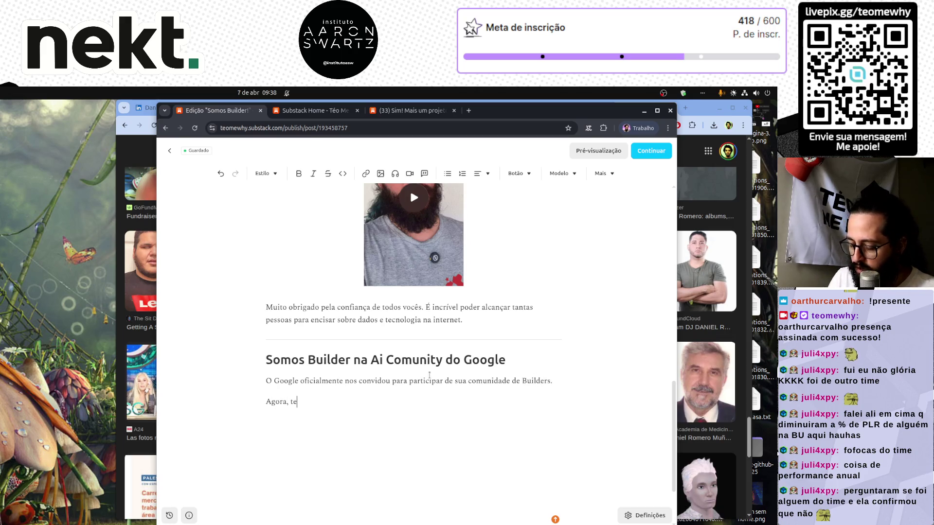
pyautogui.write('remos acesso a ')
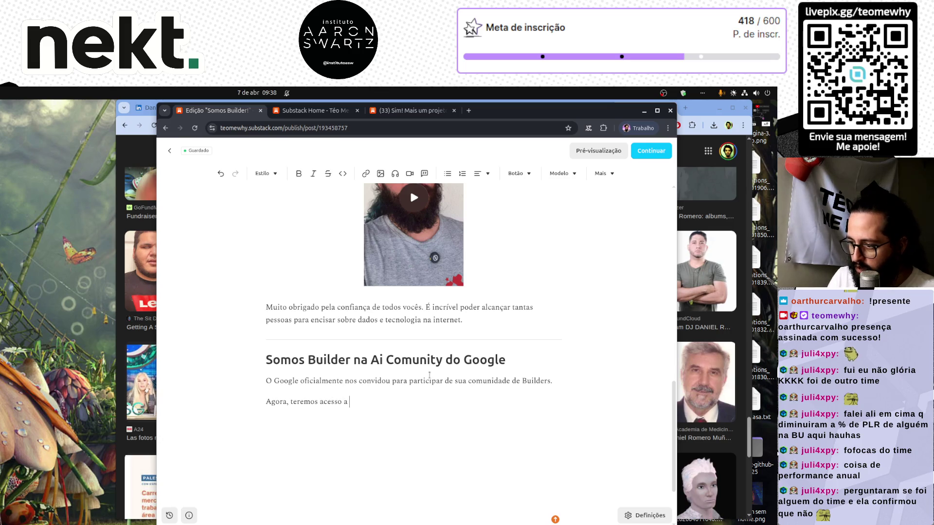
pyautogui.write('pessoas incríveis ')
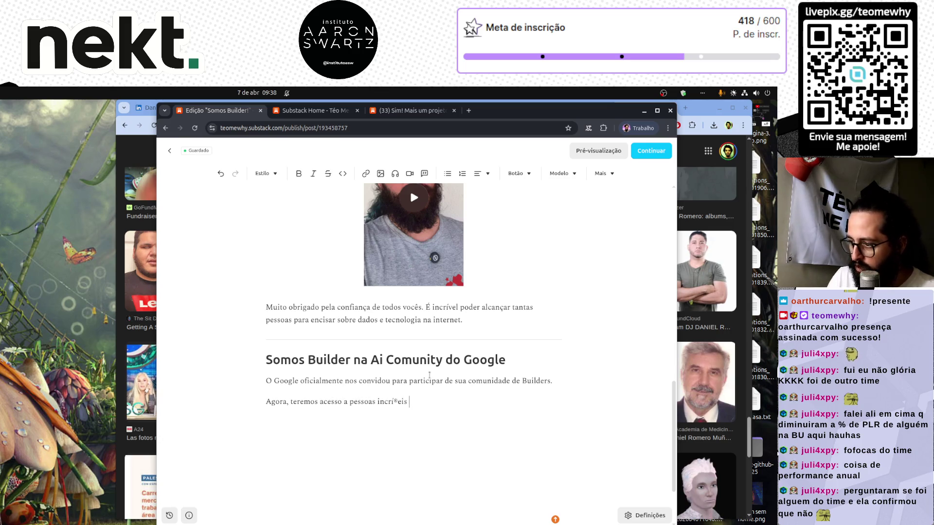
pyautogui.write('que es')
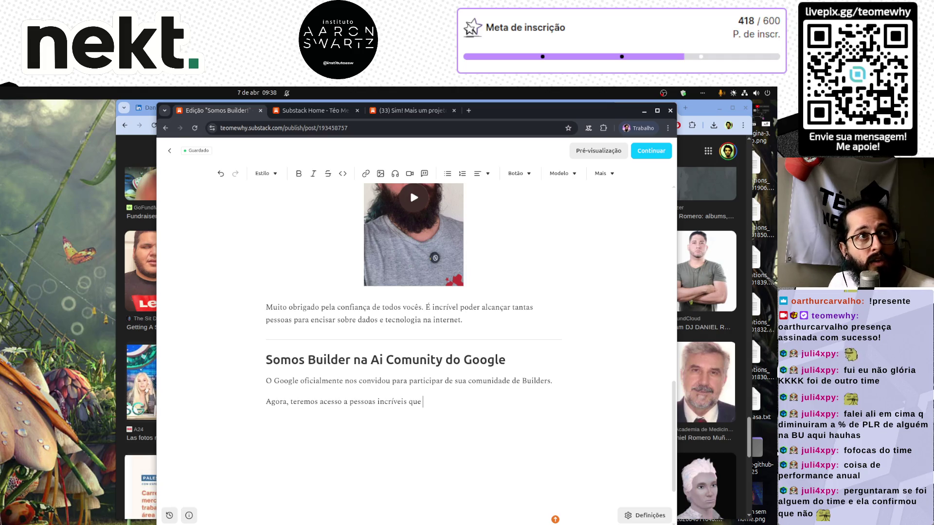
# Step: End the paragraph with 'estão ajudando a moldar o futuro da AI.' and merge the Agora sentence into it
pyautogui.click(472, 414)
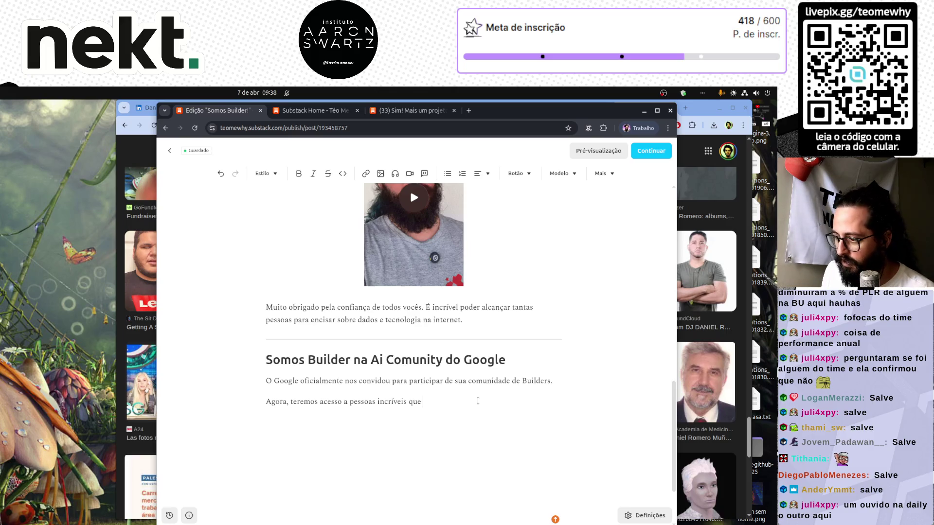
pyautogui.write('estão ')
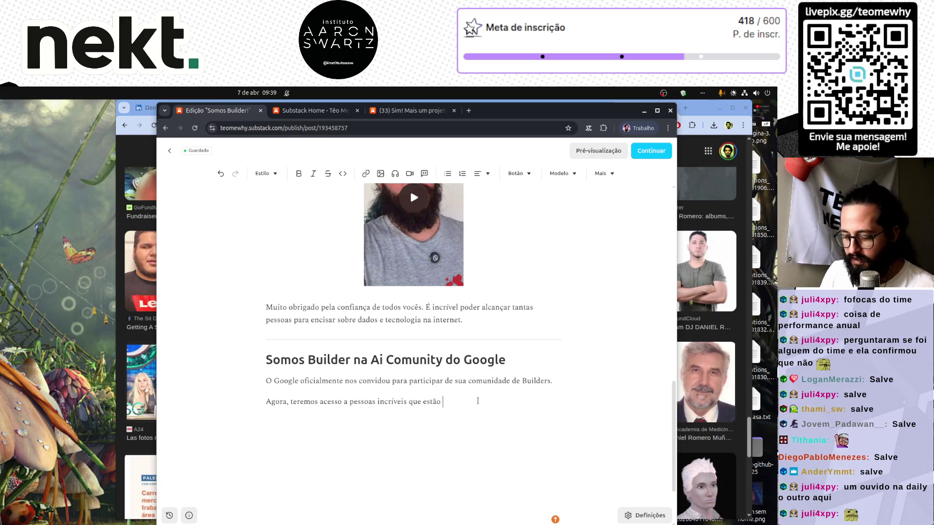
pyautogui.write('ajudando a mo')
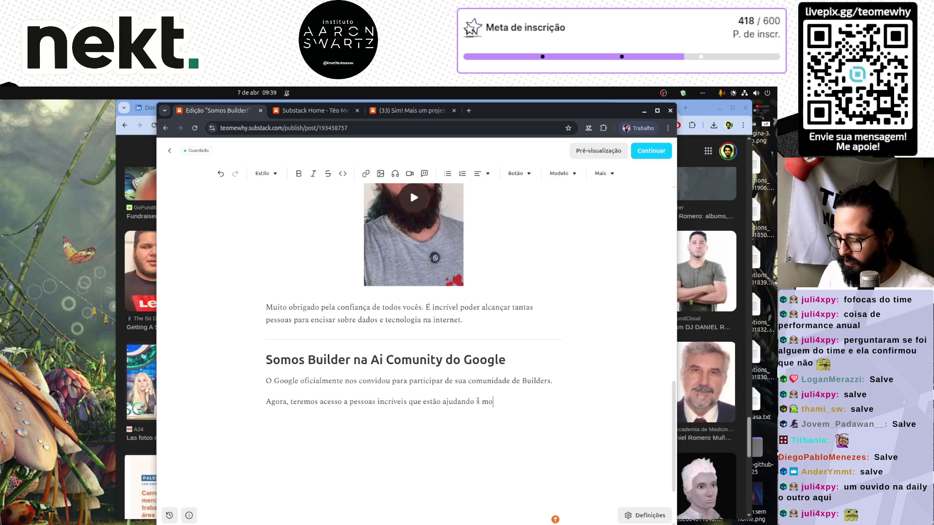
pyautogui.write('ldar o futur')
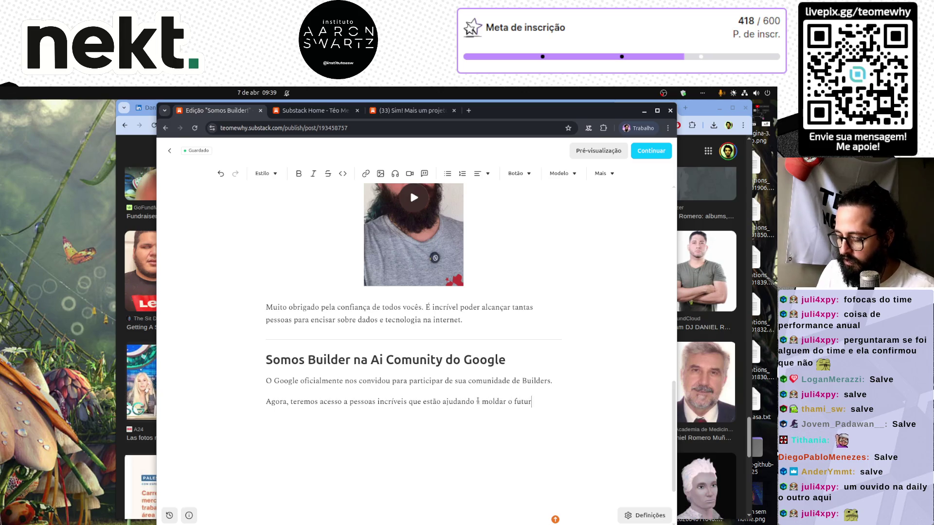
pyautogui.write('o da AI.')
pyautogui.press('Return')
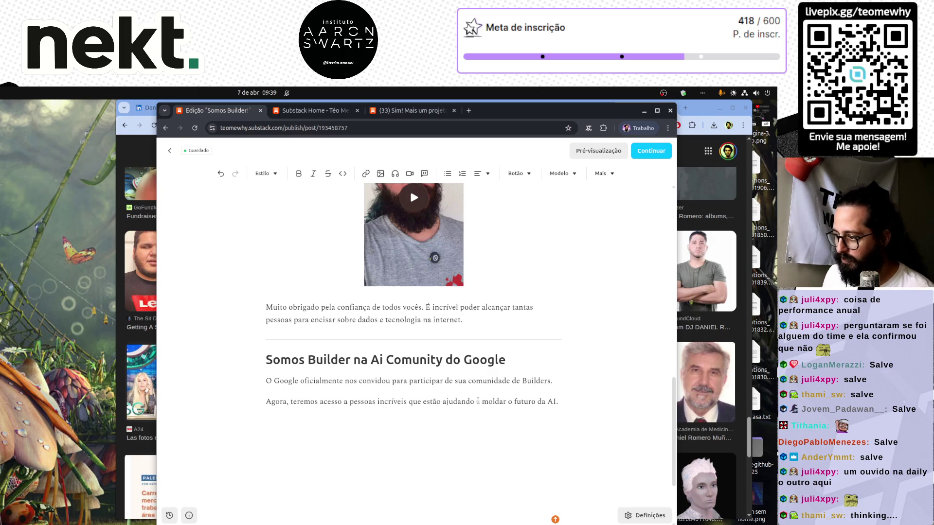
pyautogui.press('Up')
pyautogui.press('BackSpace')
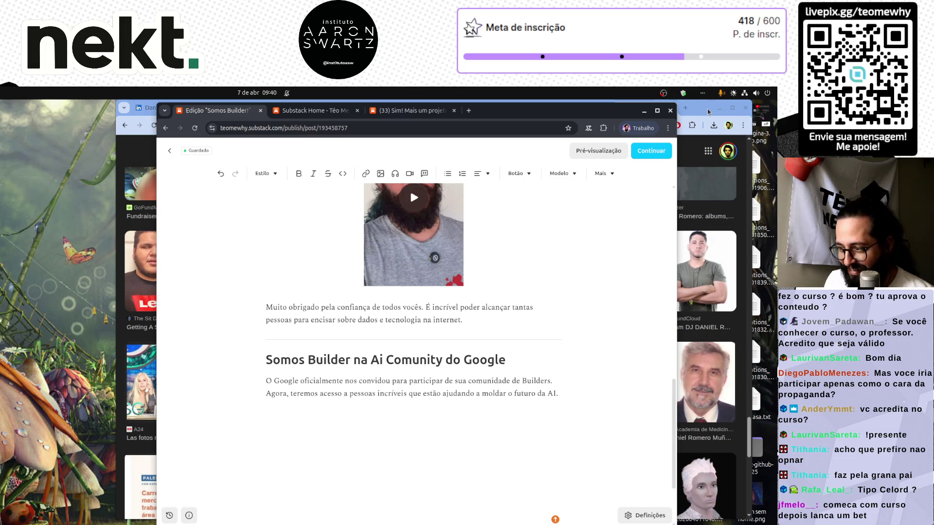
pyautogui.click(375, 421)
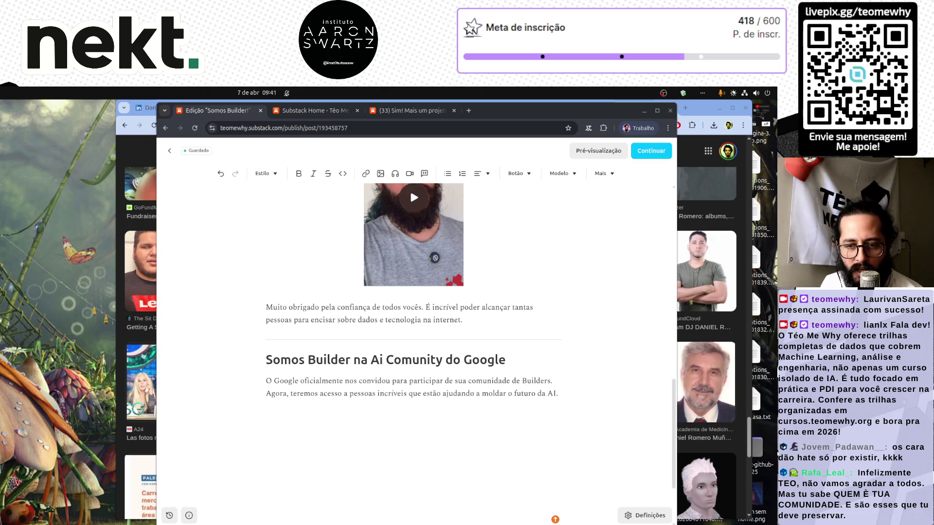
# Step: Paste the wizard-hat photo holding the Google AI box on the empty line below the Google paragraph
pyautogui.click(309, 434)
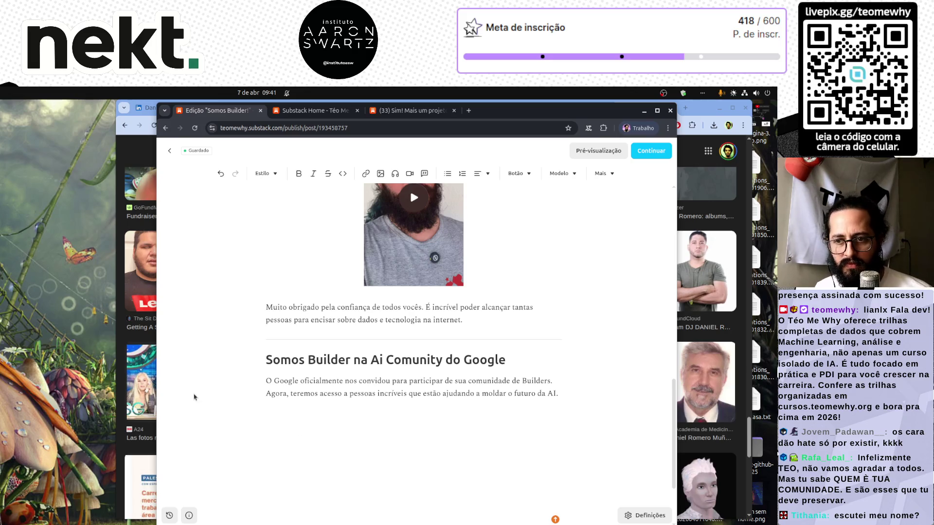
pyautogui.click(417, 417)
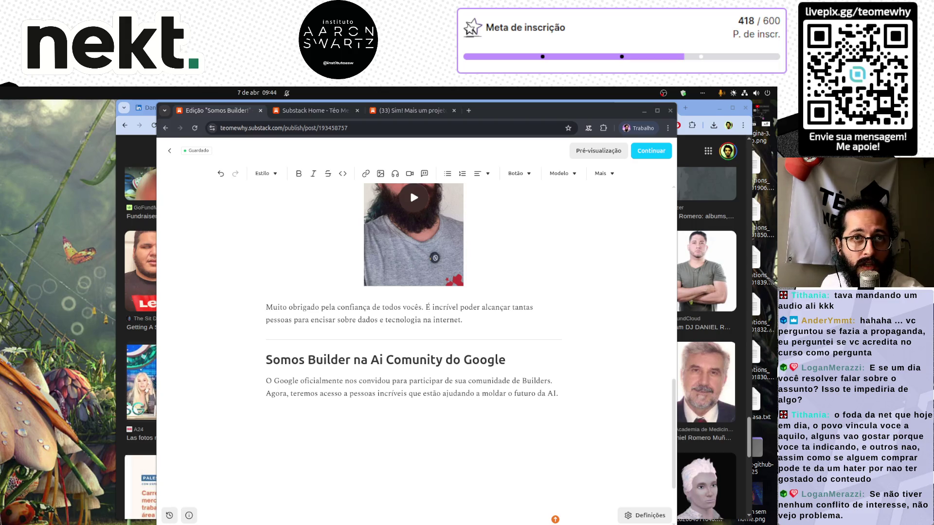
pyautogui.hotkey('ctrl', 'v')
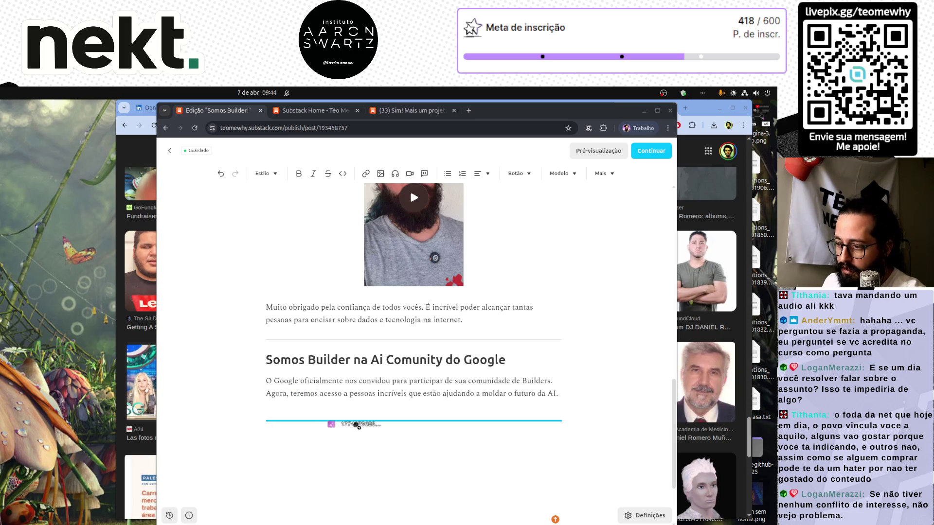
pyautogui.scroll(-3, 374, 415)
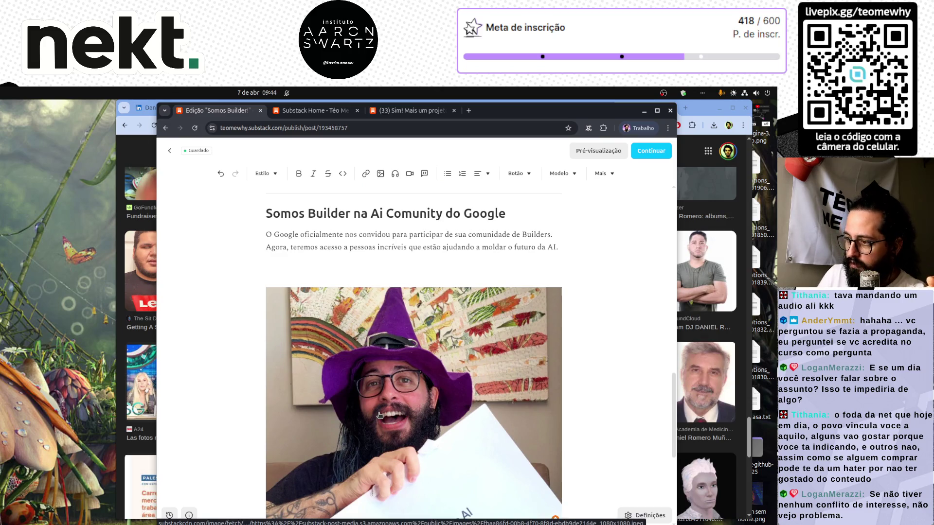
pyautogui.scroll(-1, 378, 413)
pyautogui.scroll(-2, 378, 413)
pyautogui.click(405, 416)
pyautogui.scroll(-3, 405, 416)
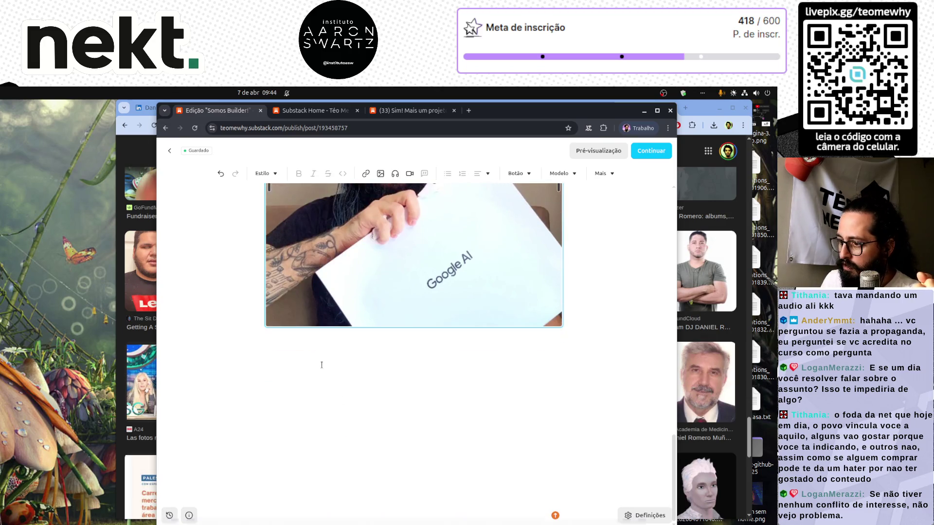
pyautogui.scroll(10, 417, 364)
pyautogui.scroll(10, 418, 364)
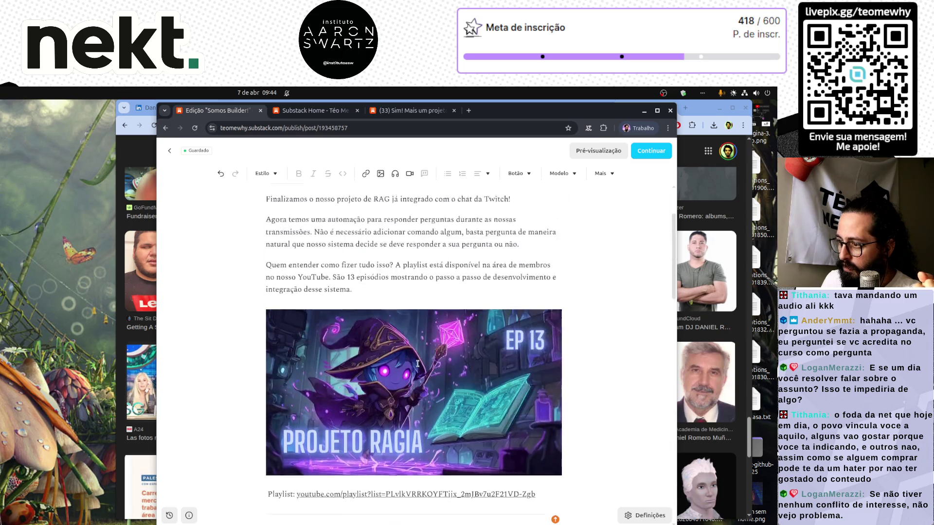
pyautogui.scroll(-8, 419, 367)
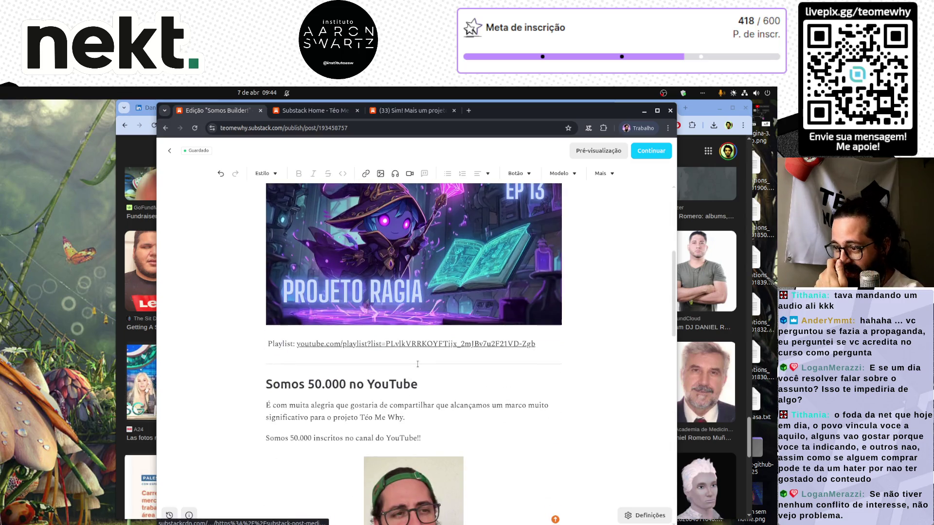
pyautogui.scroll(-2, 419, 366)
pyautogui.scroll(8, 417, 364)
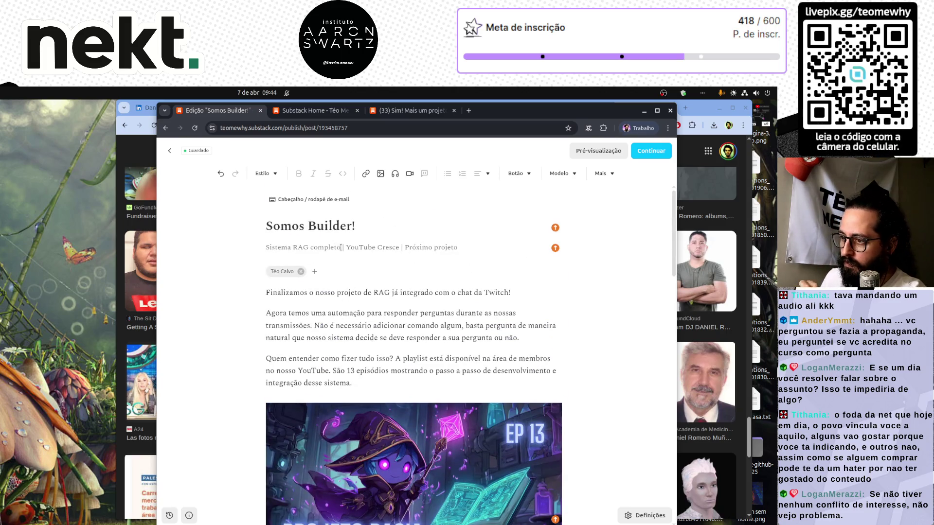
pyautogui.moveTo(340, 247); pyautogui.dragTo(258, 250)
# Step: Delete the selected 'Sistema RAG completo' so the subtitle starts with '| YouTube Cresce'
pyautogui.press('BackSpace')
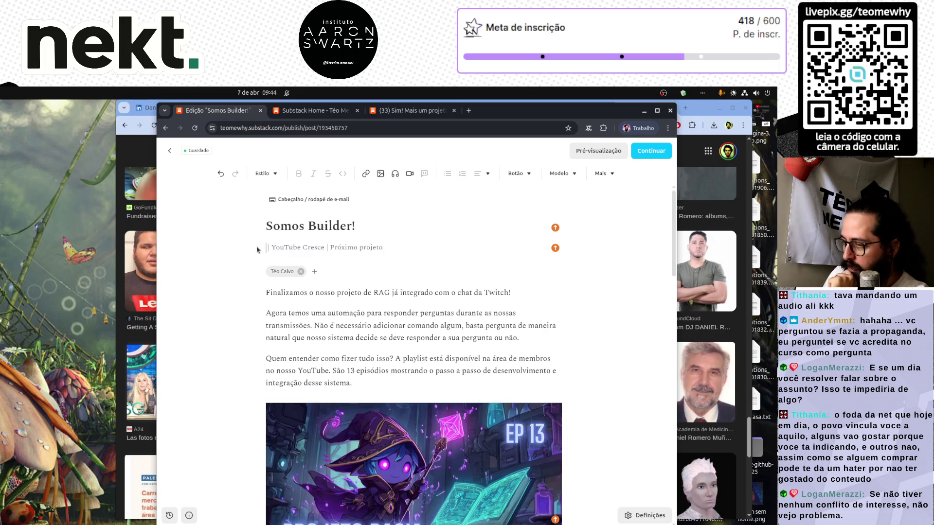
pyautogui.scroll(-10, 432, 360)
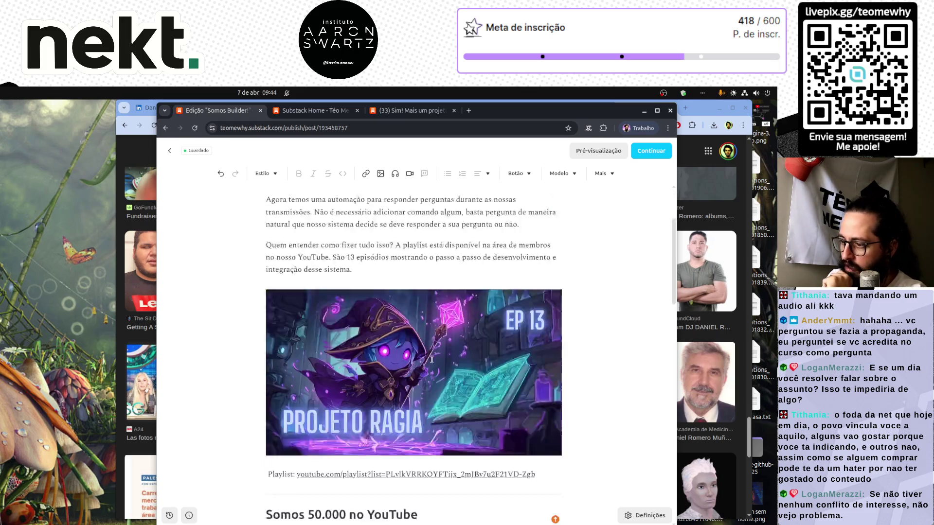
pyautogui.scroll(5, 431, 360)
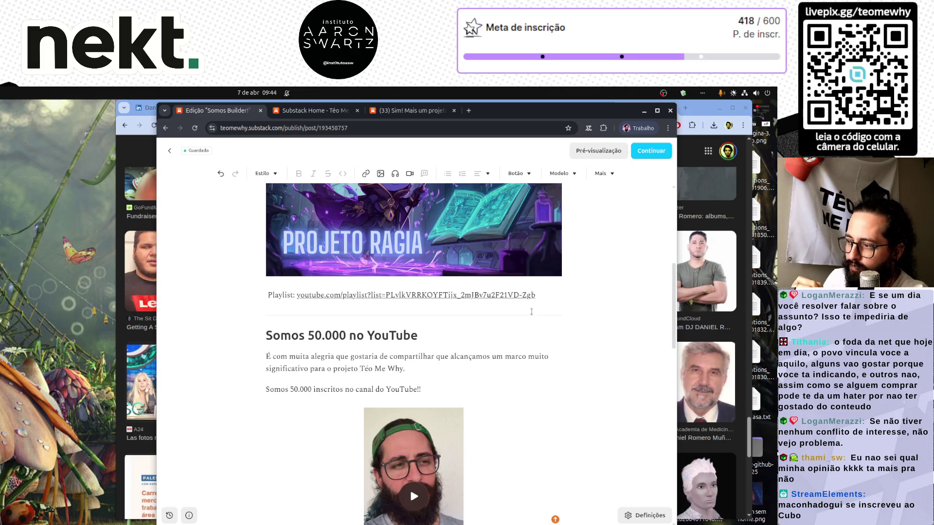
# Step: Shrink the wizard-hat photo so it no longer fills the full text width
pyautogui.scroll(-2, 523, 316)
pyautogui.scroll(5, 525, 317)
pyautogui.scroll(-10, 524, 317)
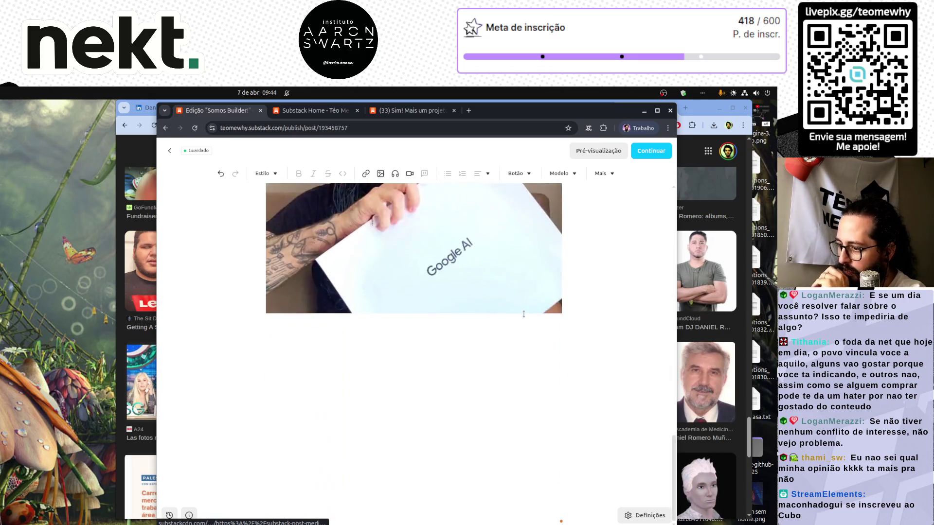
pyautogui.scroll(3, 487, 332)
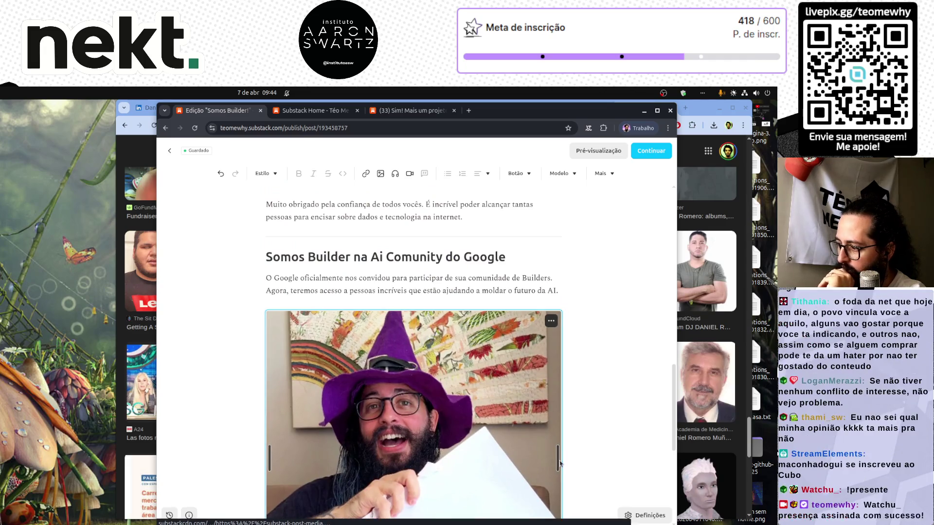
pyautogui.click(503, 460)
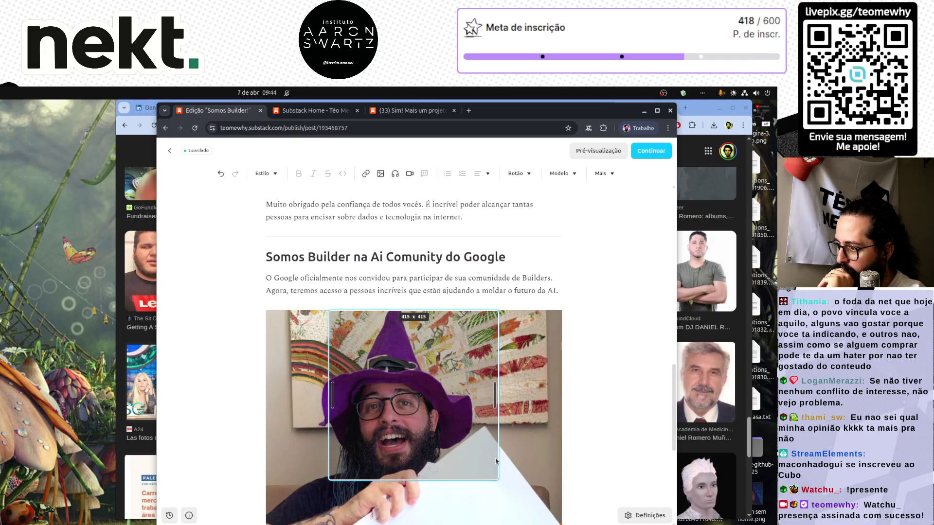
pyautogui.moveTo(501, 462); pyautogui.dragTo(503, 463)
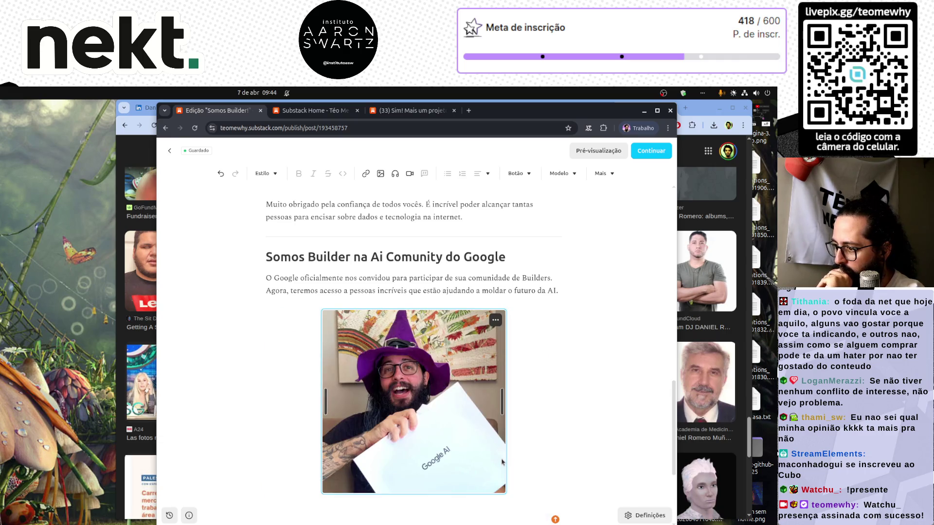
# Step: Start a new line below the photo with 'E nós iá estamos usando os modelos'
pyautogui.scroll(-1, 438, 467)
pyautogui.click(359, 479)
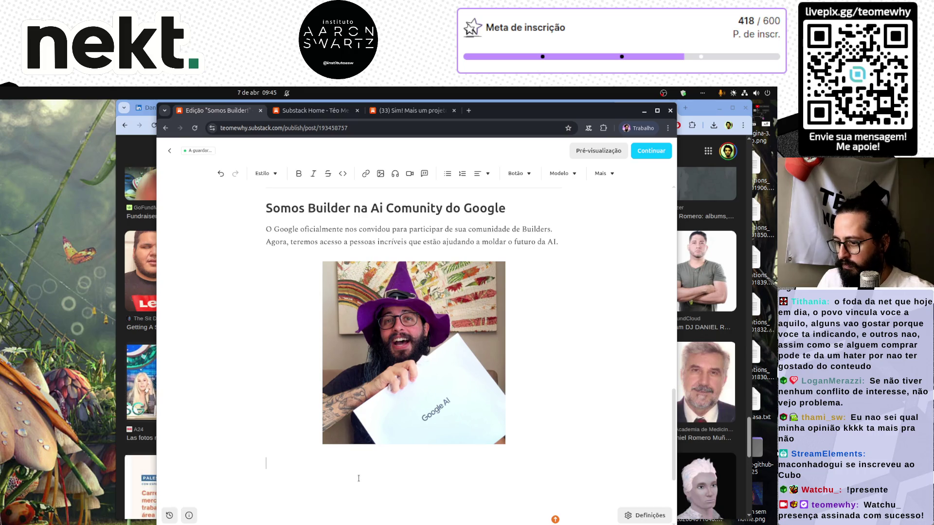
pyautogui.write('E sa')
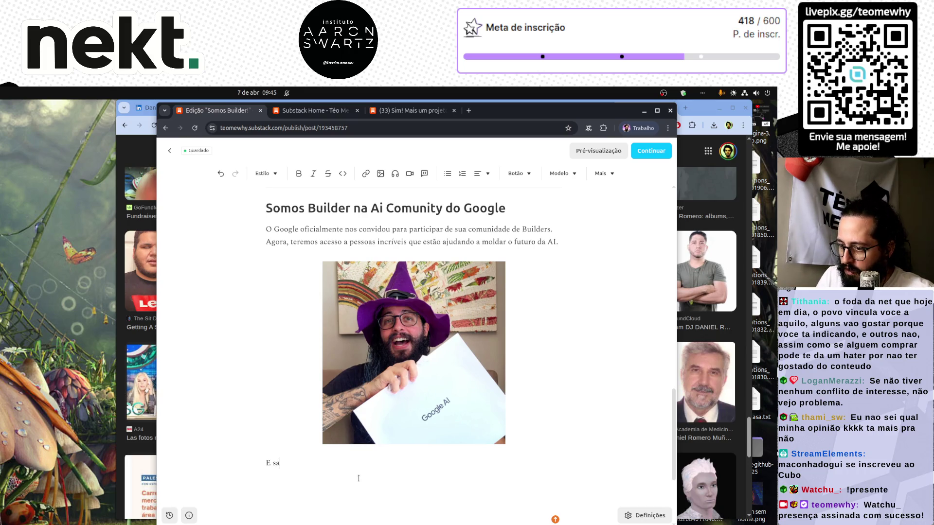
pyautogui.write(' nós ')
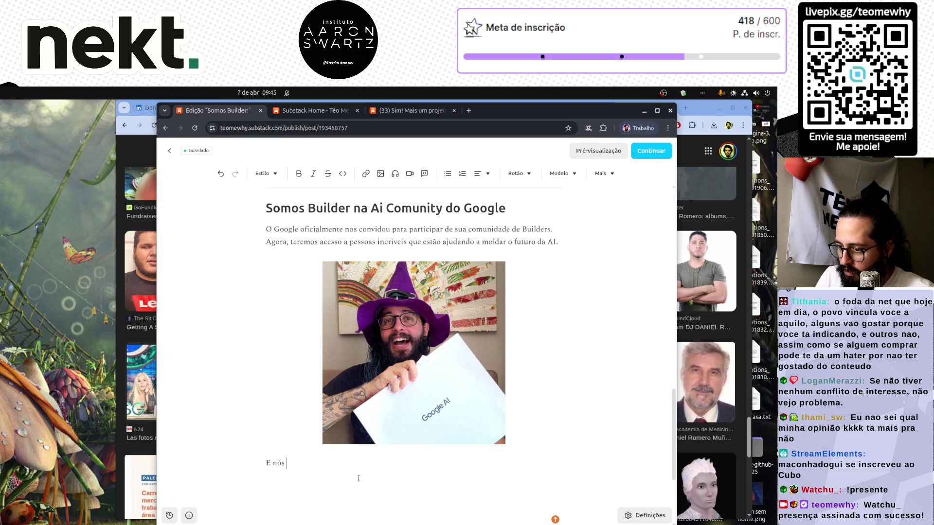
pyautogui.write('iá estamos u')
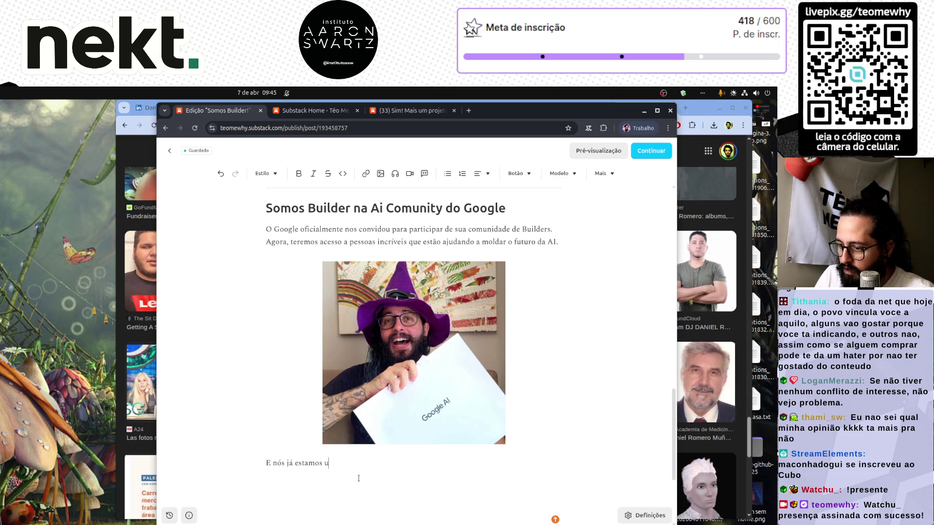
pyautogui.write('sando os mode')
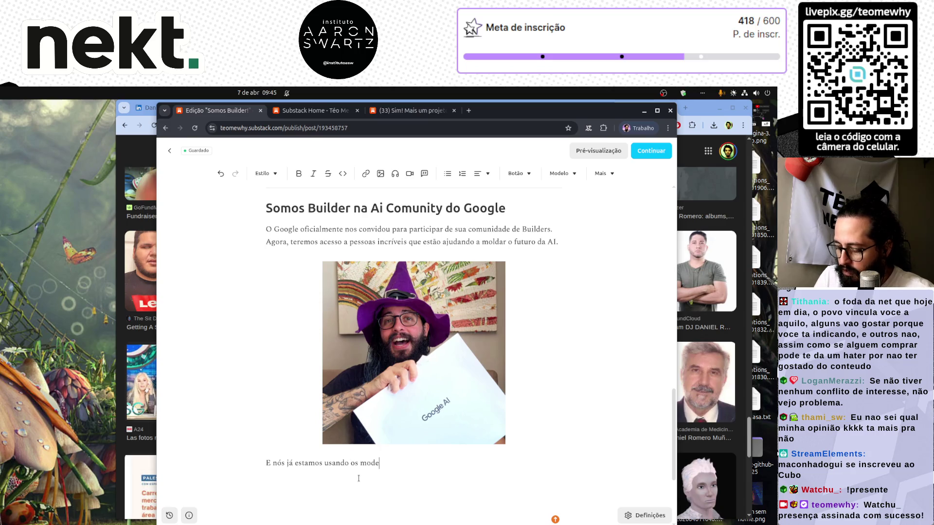
pyautogui.write('los amis')
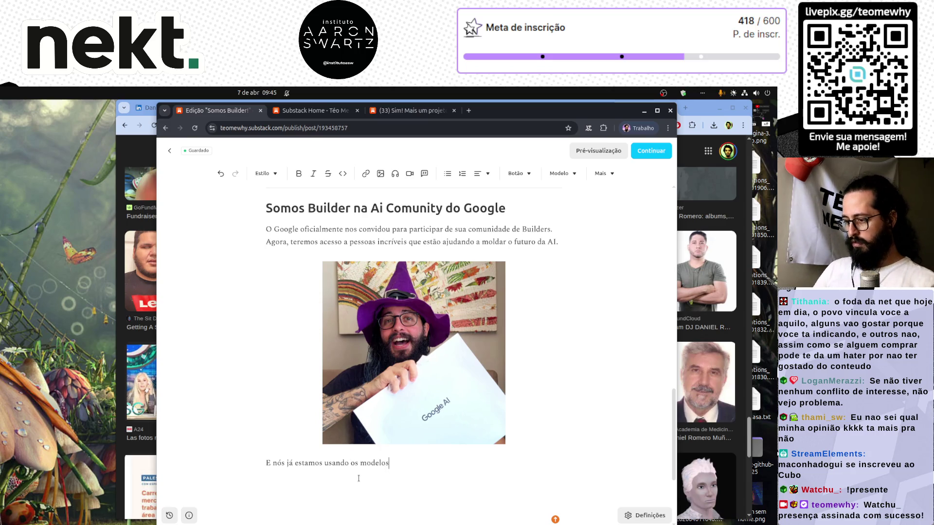
# Step: Write that the latest Gemini models run our RAG system in the lives, complete with gemini-3.1-flash-lite-preview
pyautogui.press('BackSpace')
pyautogui.press('BackSpace')
pyautogui.press('BackSpace')
pyautogui.write('ma')
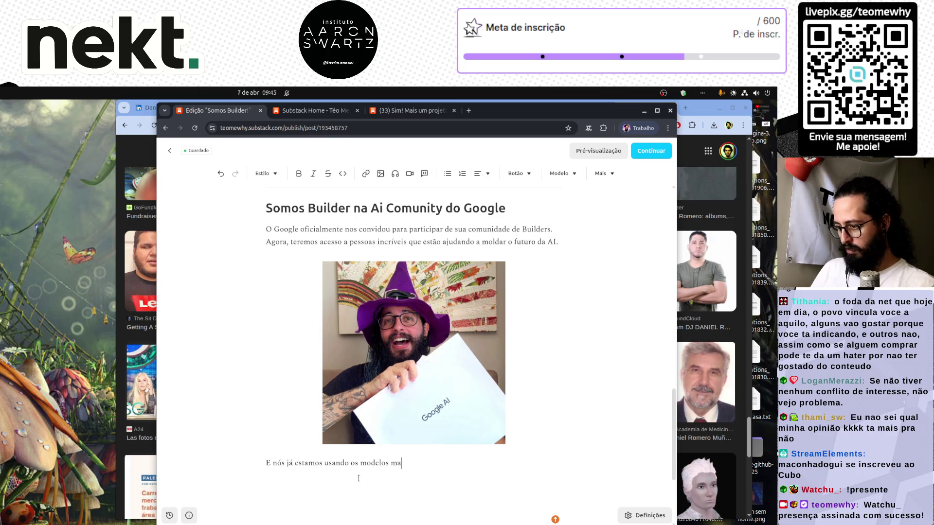
pyautogui.write('s is recentes')
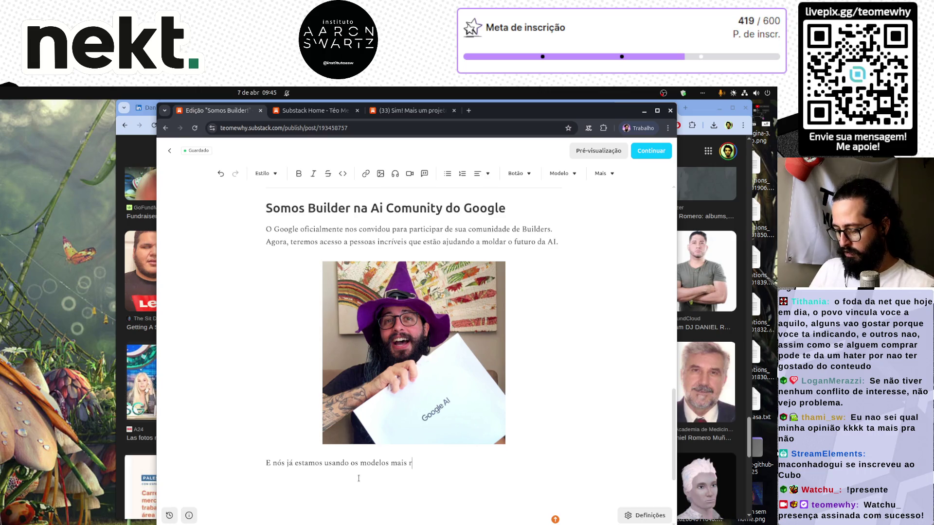
pyautogui.write('emini em nosso pr')
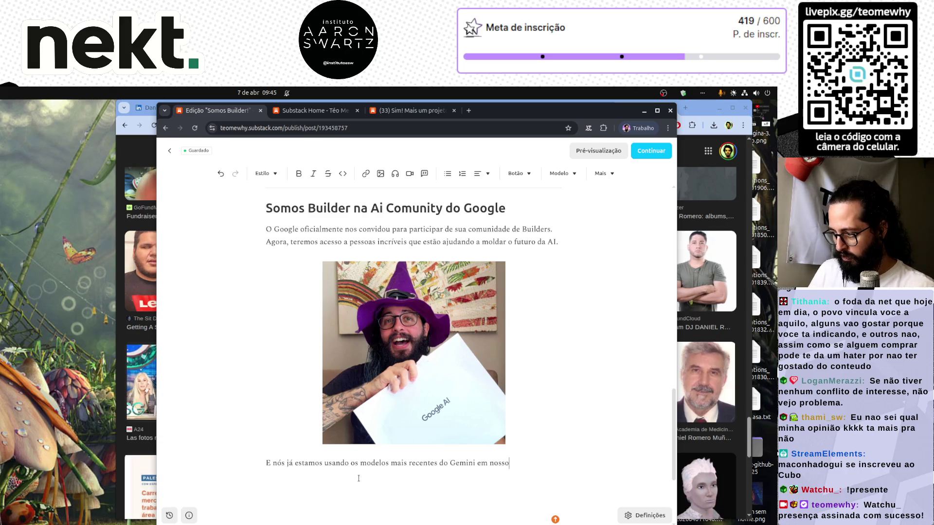
pyautogui.press('BackSpace')
pyautogui.press('BackSpace')
pyautogui.press('BackSpace')
pyautogui.write('sis')
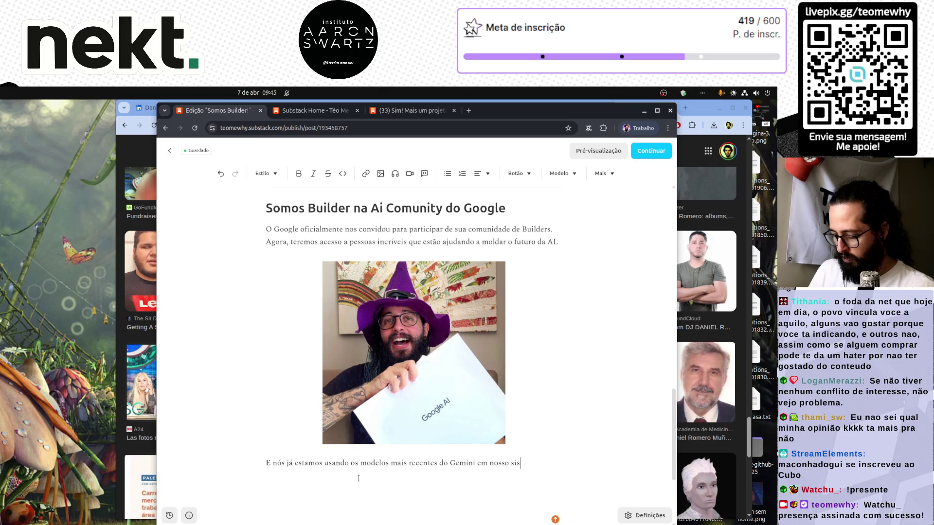
pyautogui.write('tema de RAG n')
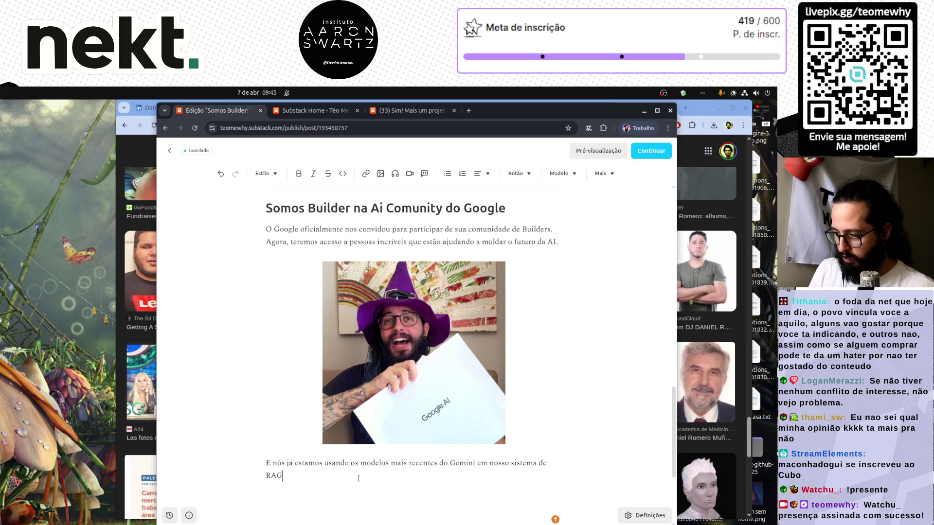
pyautogui.write('as lives!!')
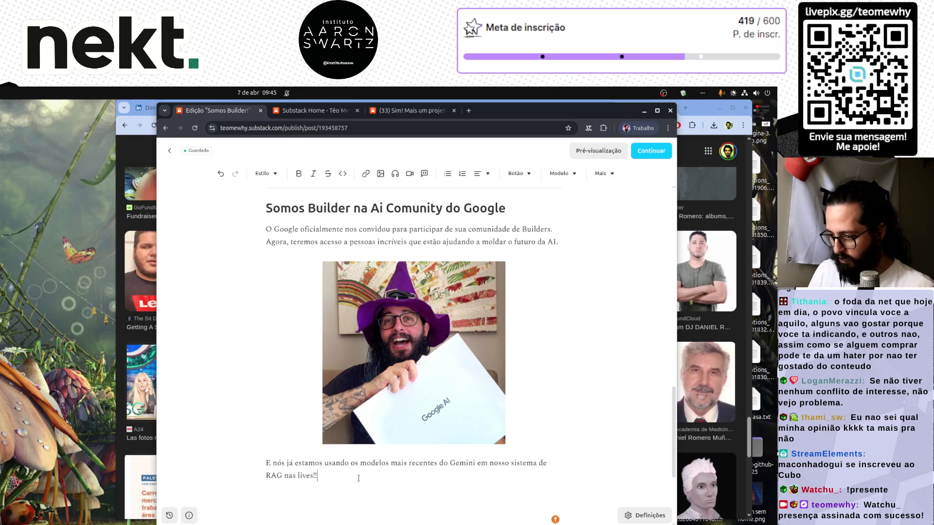
pyautogui.write(' O projeto está completo ')
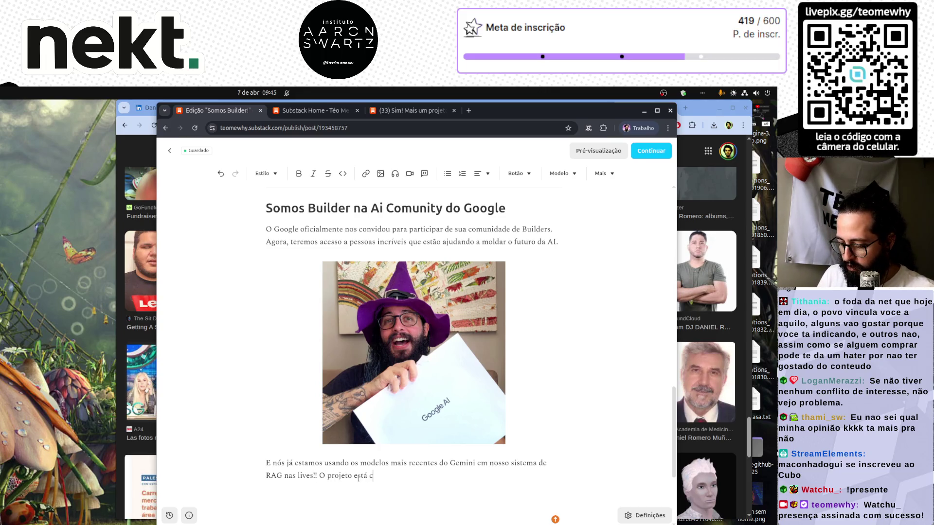
pyautogui.write('e funcionando ')
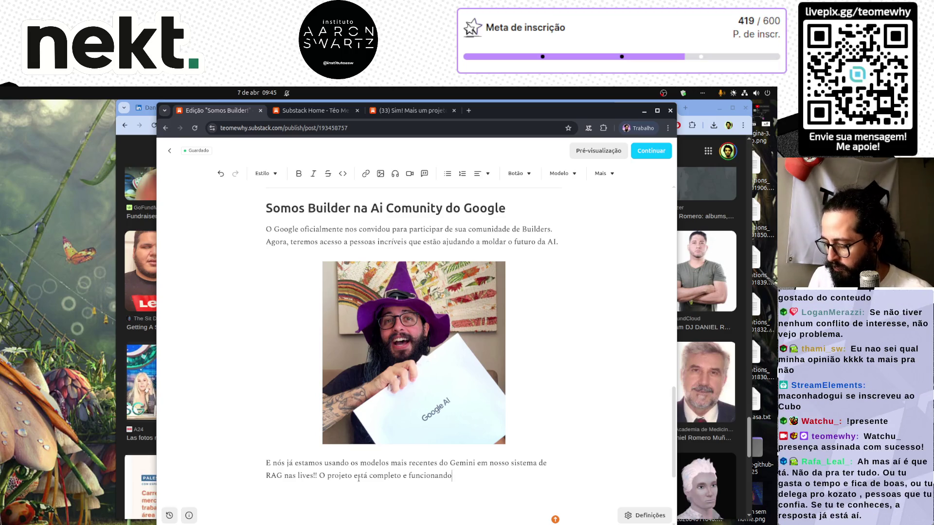
pyautogui.write('usando ')
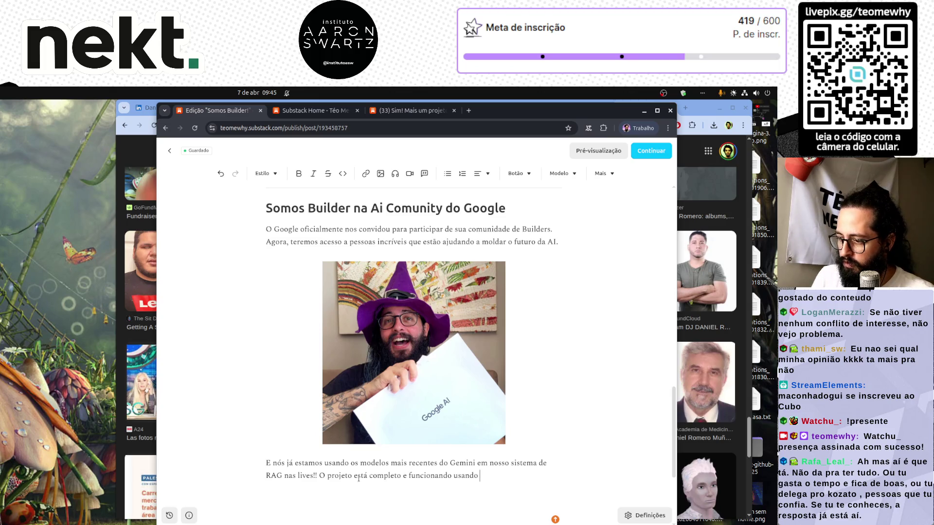
pyautogui.press('BackSpace')
pyautogui.press('BackSpace')
pyautogui.press('BackSpace')
pyautogui.press('BackSpace')
pyautogui.press('BackSpace')
pyautogui.press('BackSpace')
pyautogui.press('BackSpace')
pyautogui.write('com ')
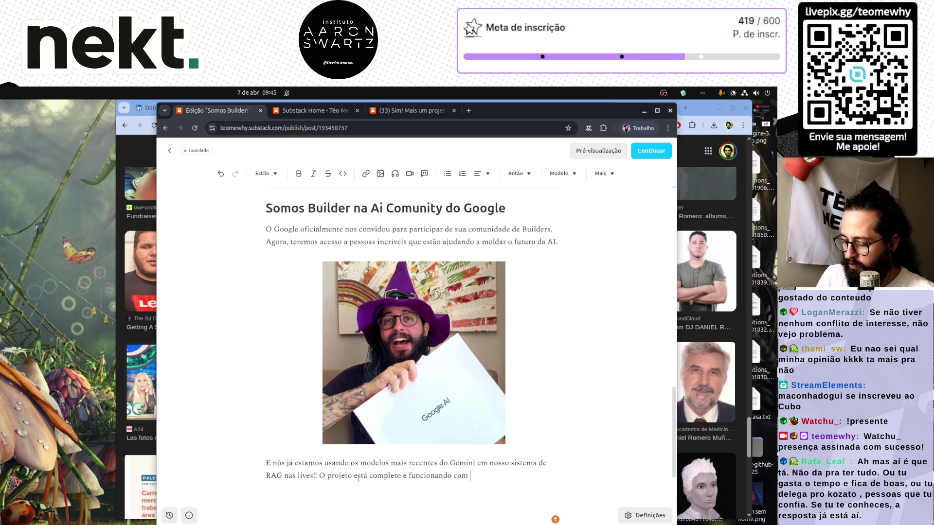
pyautogui.write('gemini-3.')
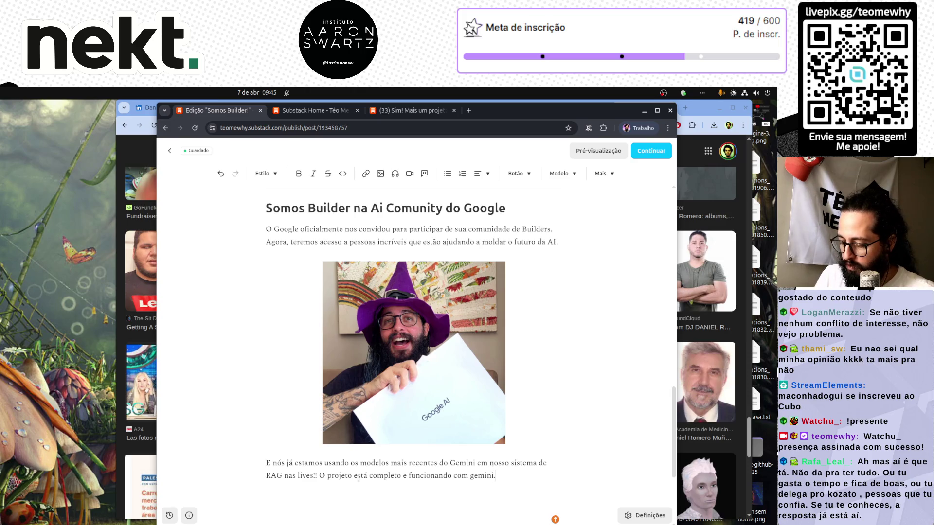
pyautogui.write('1-flash-lite-preview')
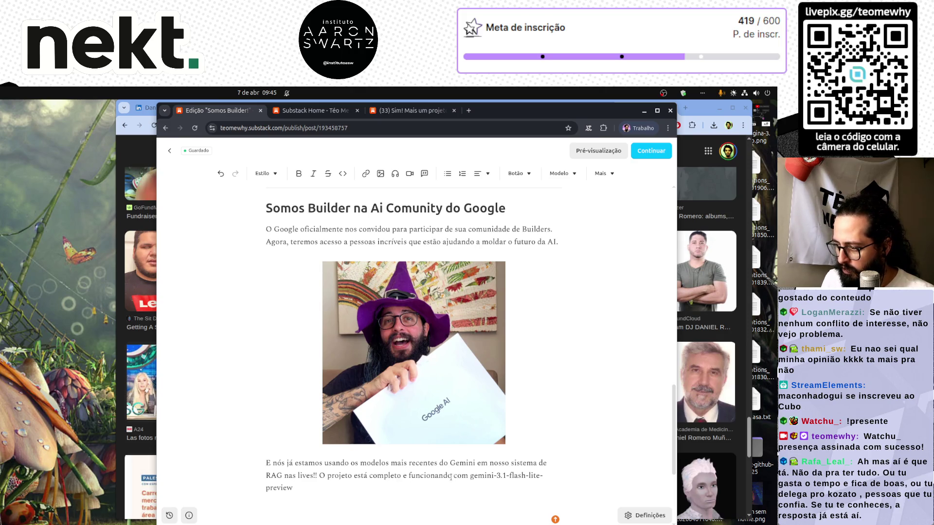
# Step: Make the paragraph end 'funcionando atodo vapor com o modelo gemini-3.1-flash-lite-preview.'
pyautogui.write('atodo vap')
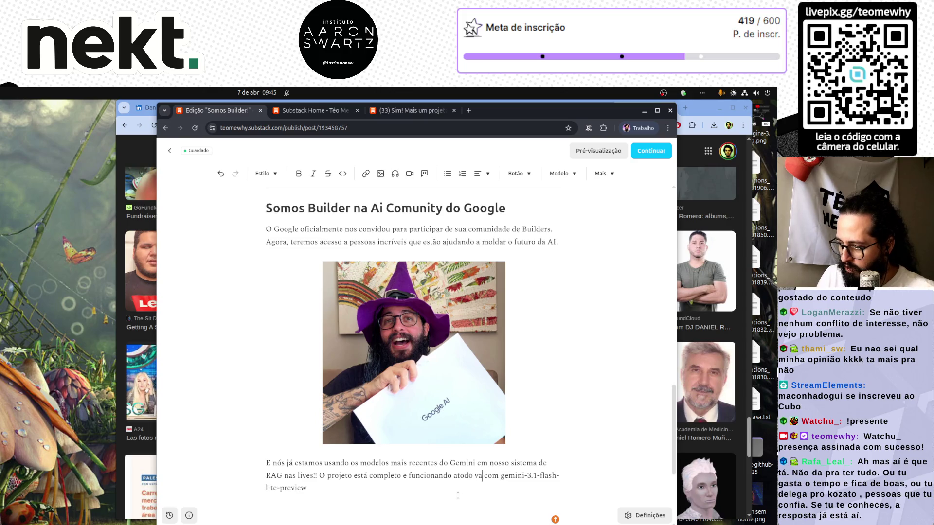
pyautogui.write('or c')
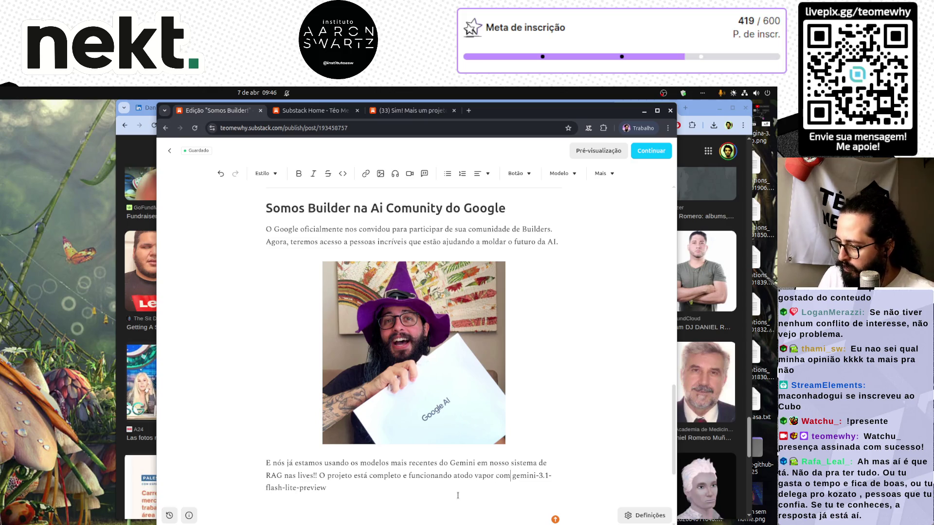
pyautogui.write('om o modelo')
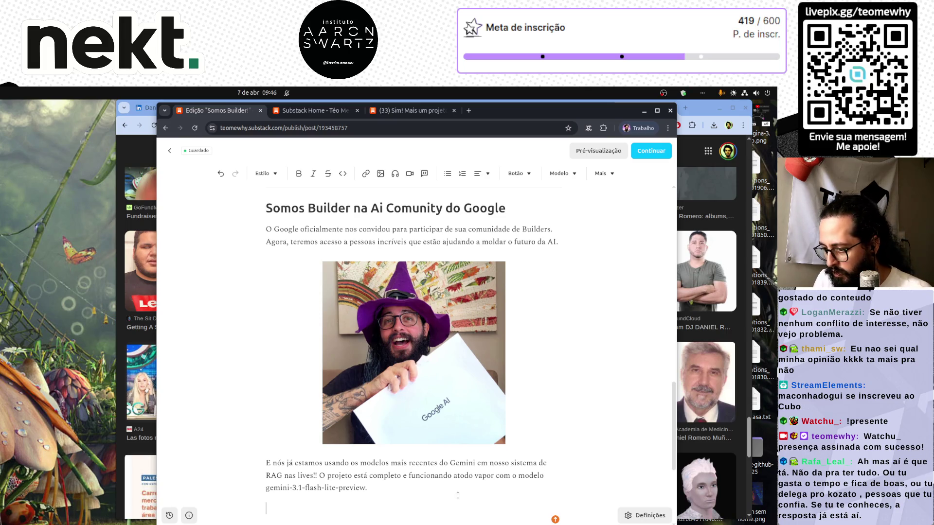
pyautogui.scroll(-4, 458, 495)
pyautogui.scroll(10, 458, 495)
# Step: Copy the 'Quem entender' paragraph below the Gemini text, changing 'fizer' to 'fizemos'
pyautogui.scroll(8, 458, 495)
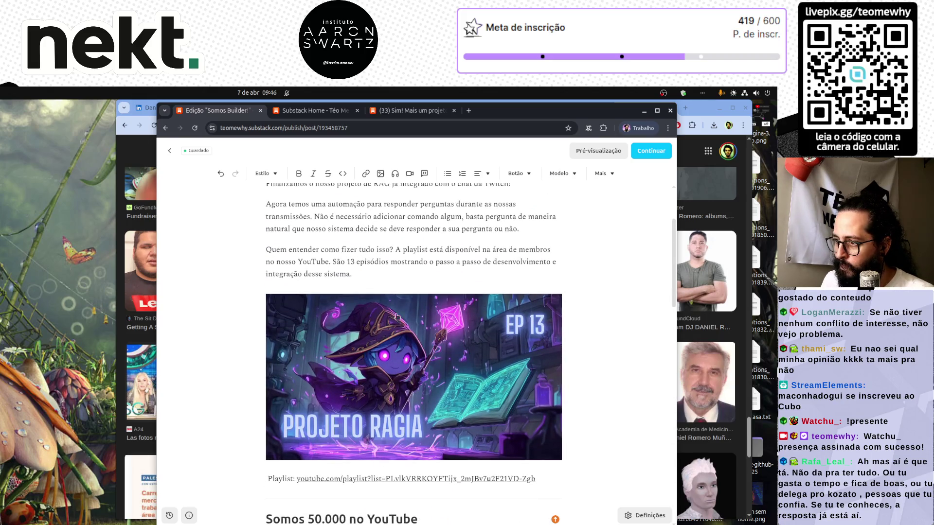
pyautogui.tripleClick(367, 275)
pyautogui.hotkey('ctrl', 'c')
pyautogui.scroll(-10, 368, 390)
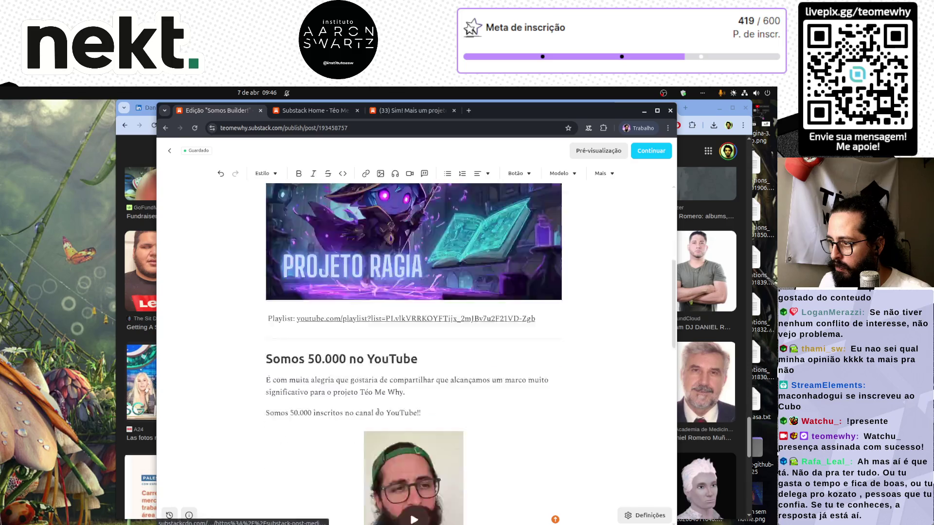
pyautogui.click(369, 440)
pyautogui.scroll(-3, 374, 389)
pyautogui.press('Return')
pyautogui.hotkey('ctrl', 'v')
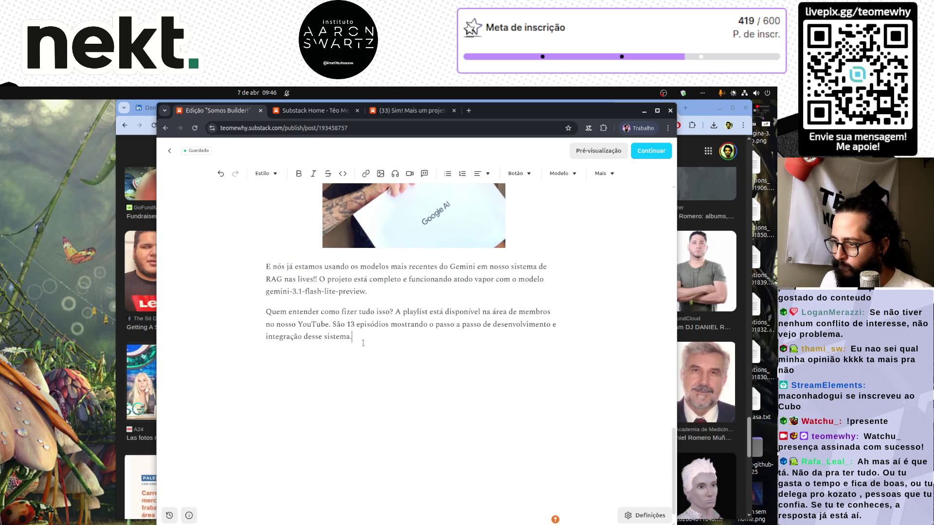
pyautogui.doubleClick(347, 310)
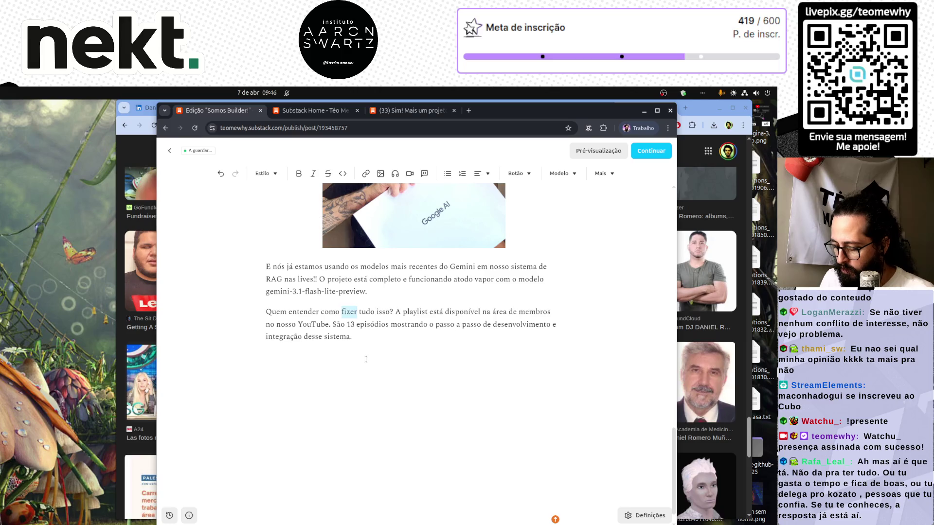
pyautogui.write('fizemos')
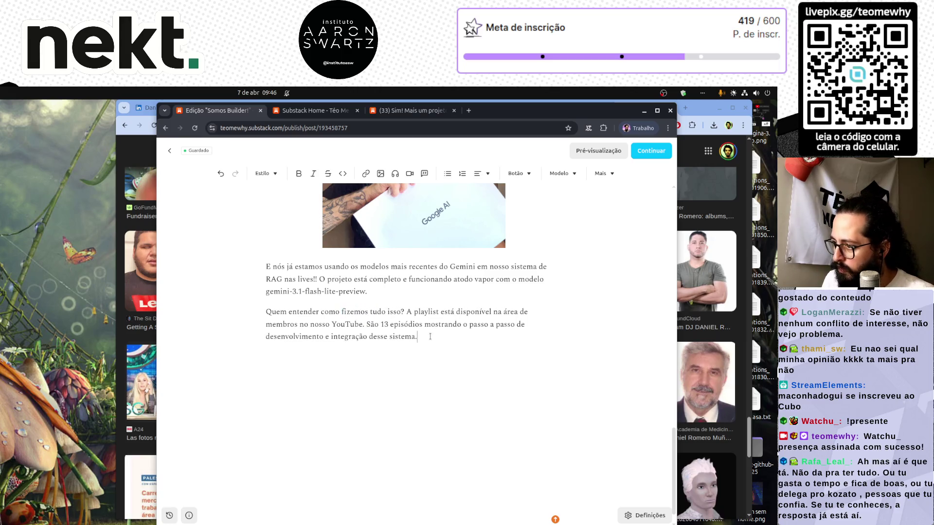
# Step: Delete the old RAG intro paragraphs and image, leaving the Playlist link under the new paragraph
pyautogui.scroll(-5, 390, 380)
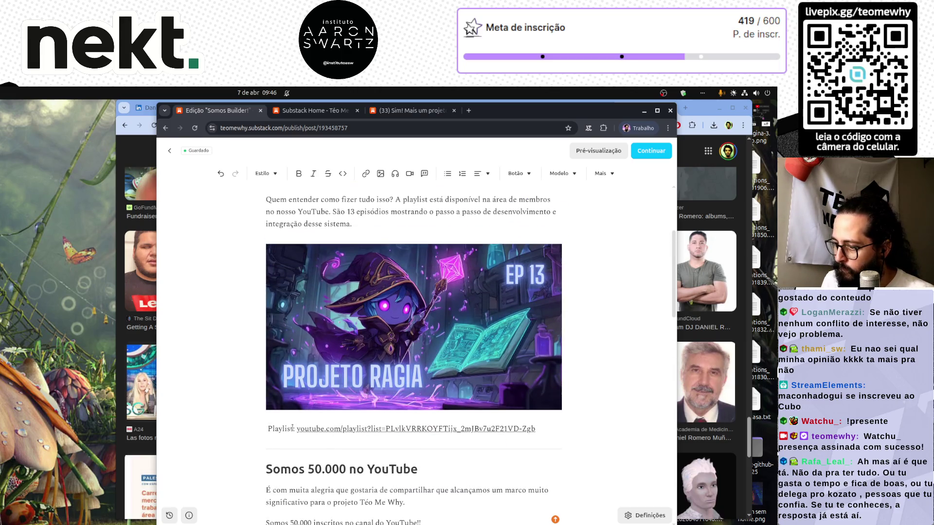
pyautogui.tripleClick(293, 429)
pyautogui.press('BackSpace')
pyautogui.press('BackSpace')
pyautogui.press('BackSpace')
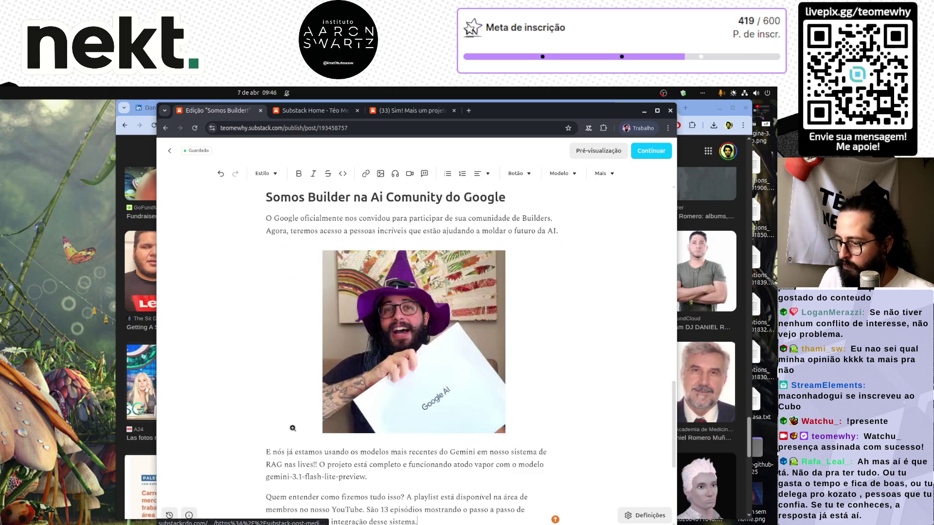
pyautogui.hotkey('ctrl', 'z')
pyautogui.hotkey('ctrl', 'z')
pyautogui.hotkey('ctrl', 'z')
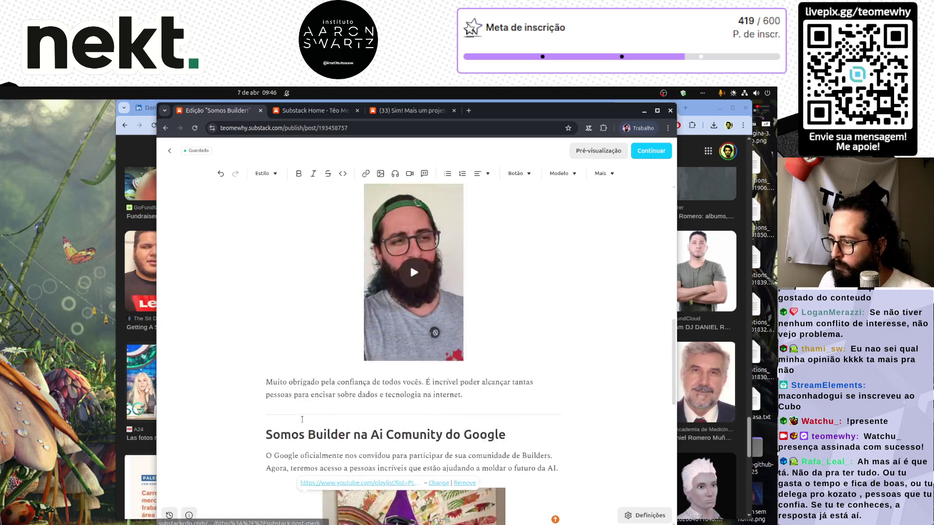
pyautogui.hotkey('ctrl', 'z')
pyautogui.hotkey('ctrl', 'z')
pyautogui.hotkey('ctrl', 'z')
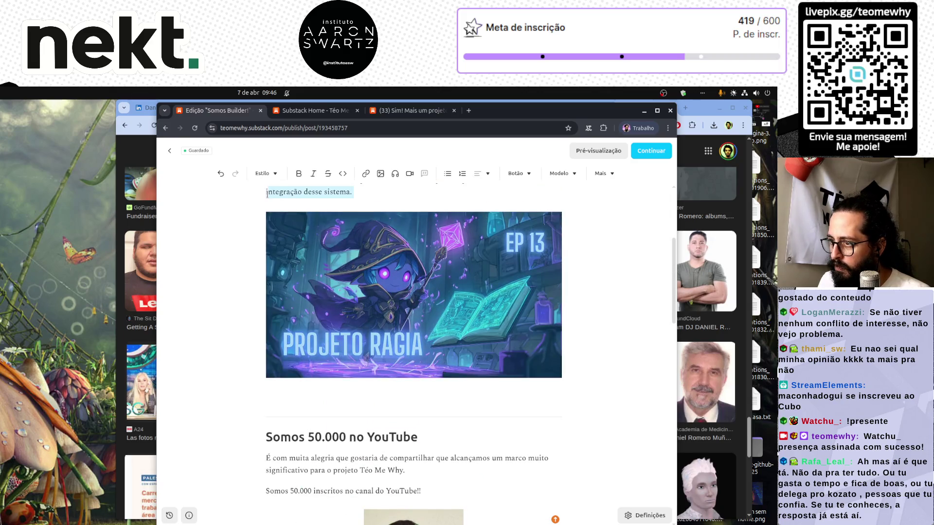
pyautogui.scroll(4, 290, 244)
pyautogui.keyDown('shift'); pyautogui.click(270, 293); pyautogui.keyUp('shift')
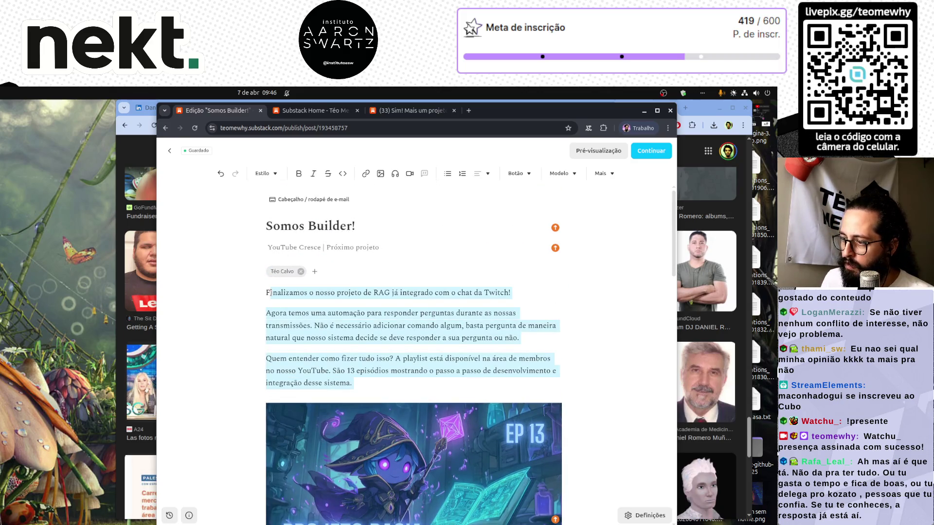
pyautogui.press('BackSpace')
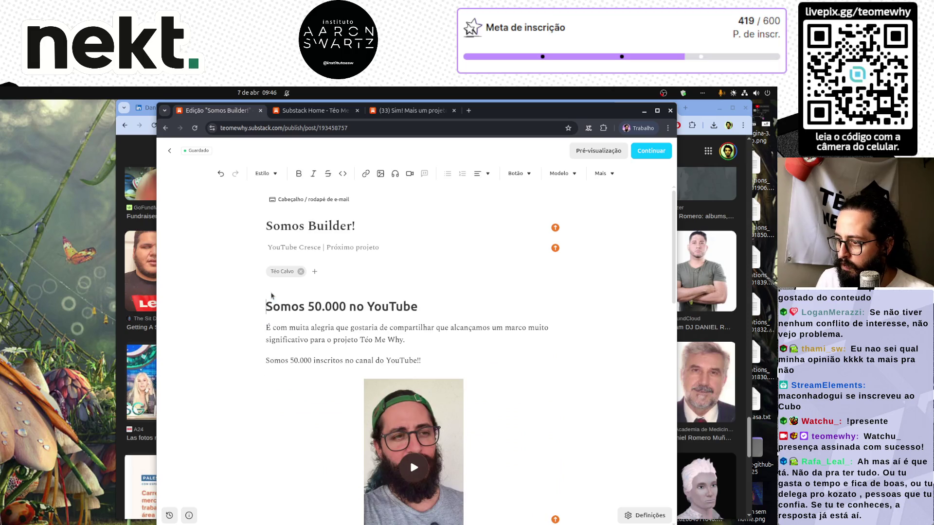
pyautogui.scroll(-10, 310, 299)
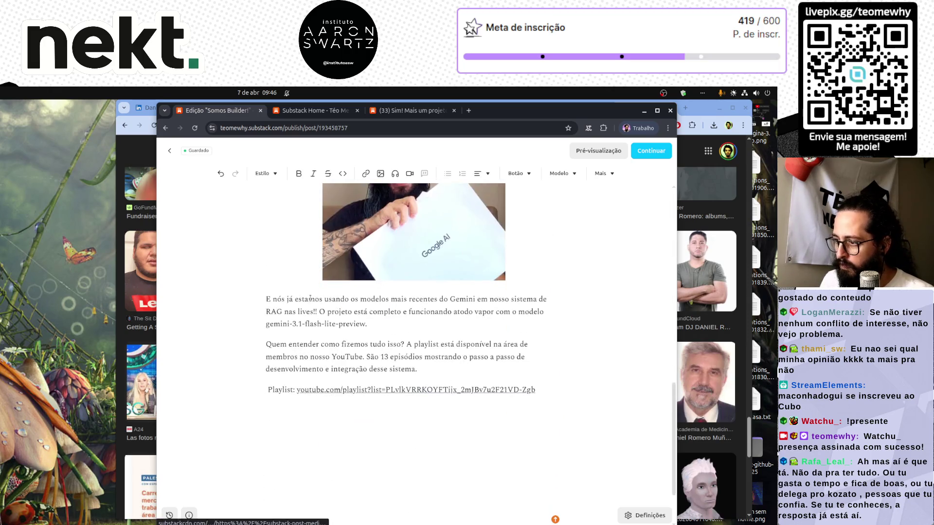
pyautogui.scroll(10, 311, 299)
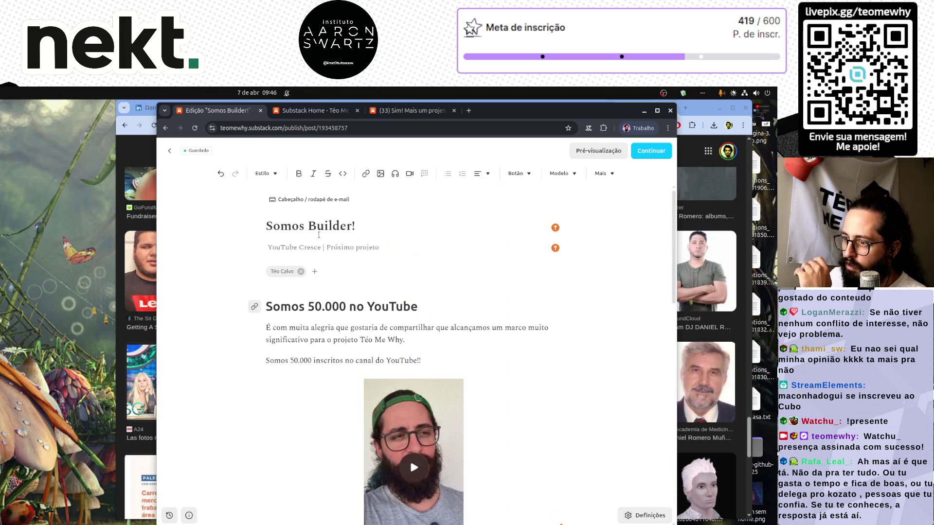
pyautogui.scroll(-10, 384, 292)
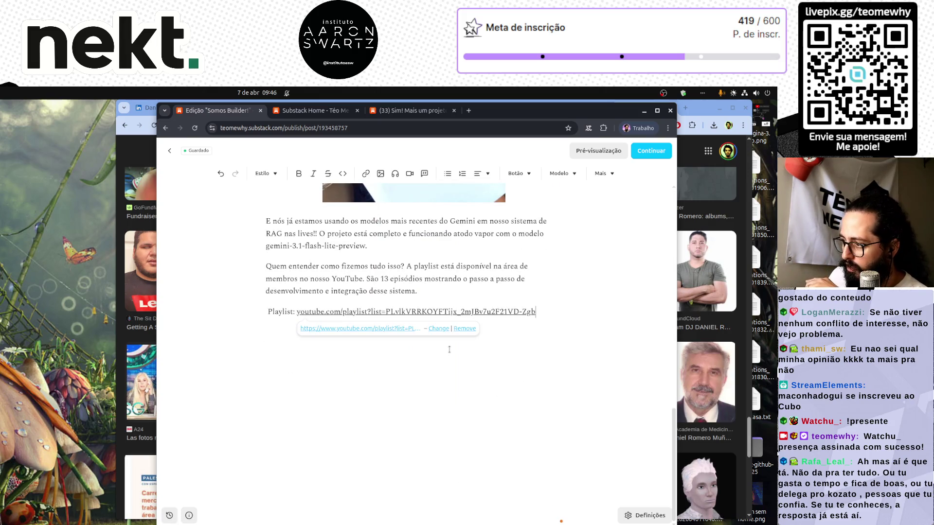
pyautogui.press('Return')
pyautogui.write('-')
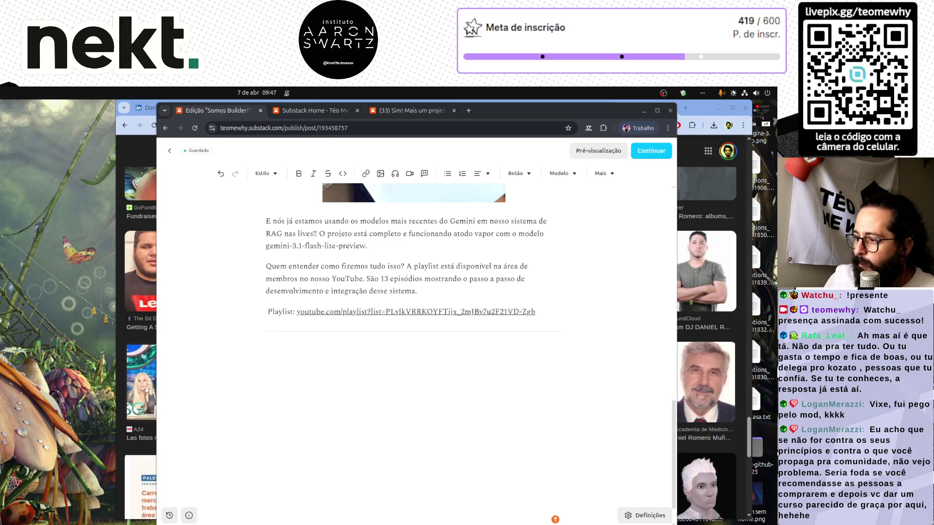
# Step: Scroll to the empty line below the playlist link and divider at the end of the draft
pyautogui.click(374, 372)
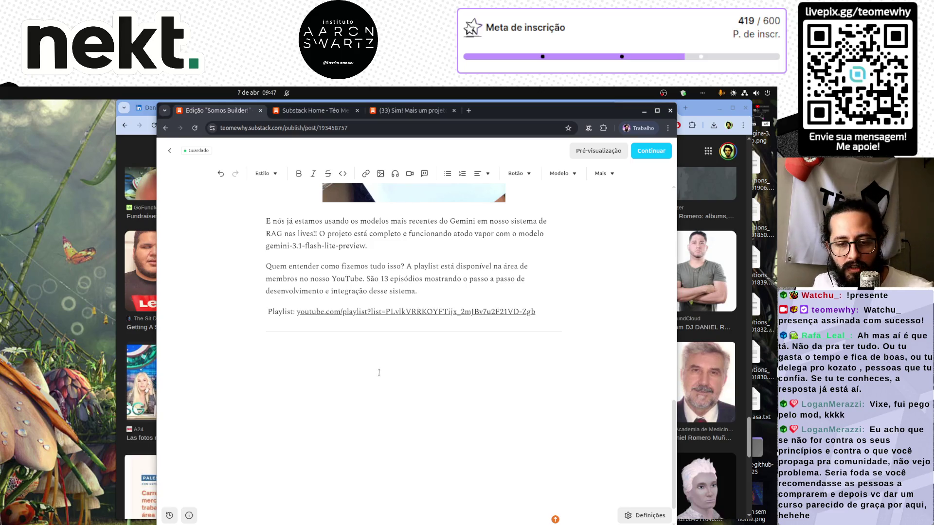
pyautogui.scroll(20, 379, 373)
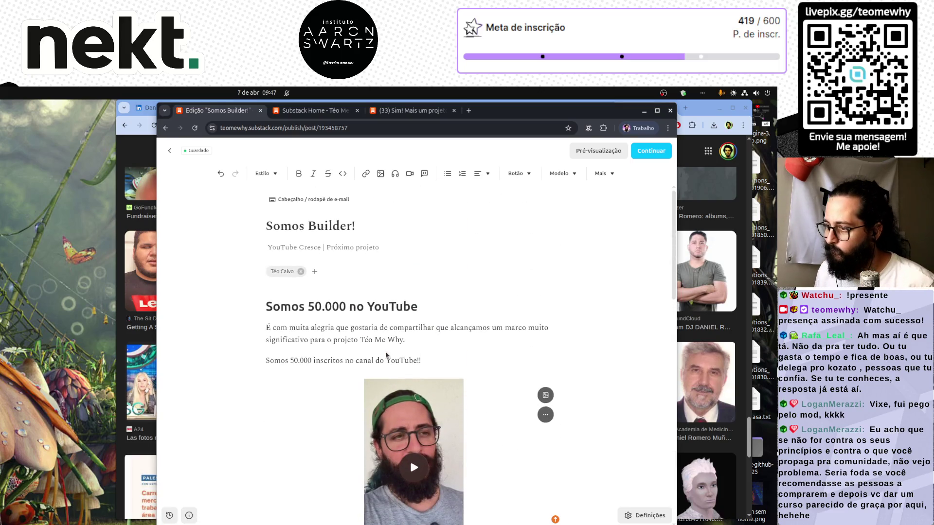
pyautogui.scroll(-6, 387, 354)
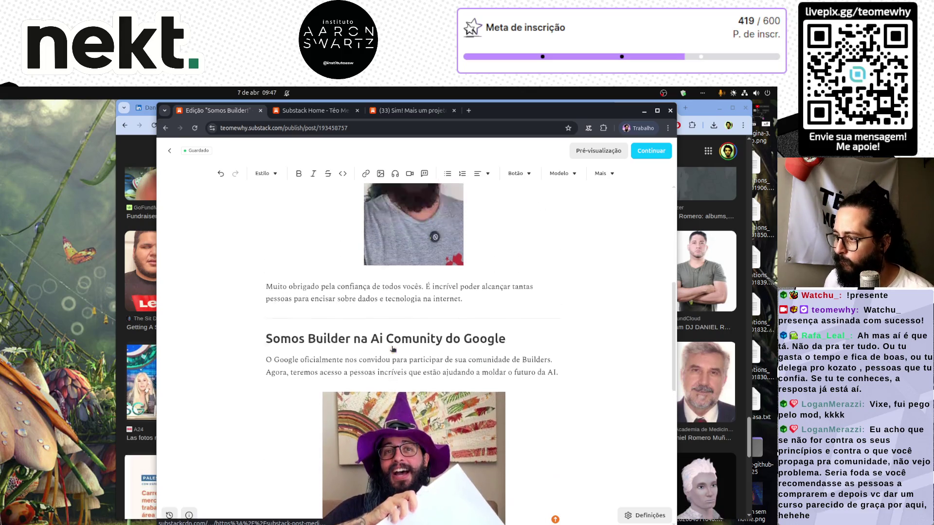
pyautogui.scroll(4, 392, 347)
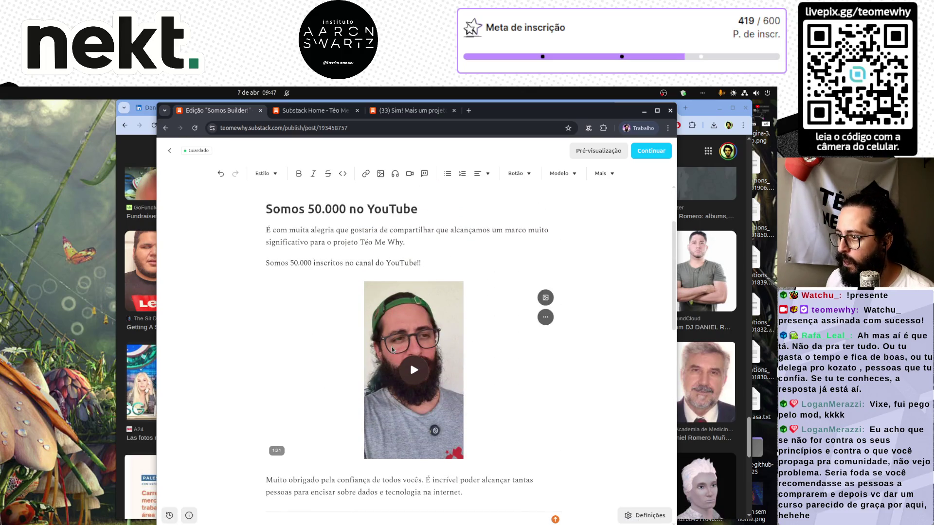
pyautogui.scroll(-10, 392, 347)
pyautogui.scroll(4, 393, 344)
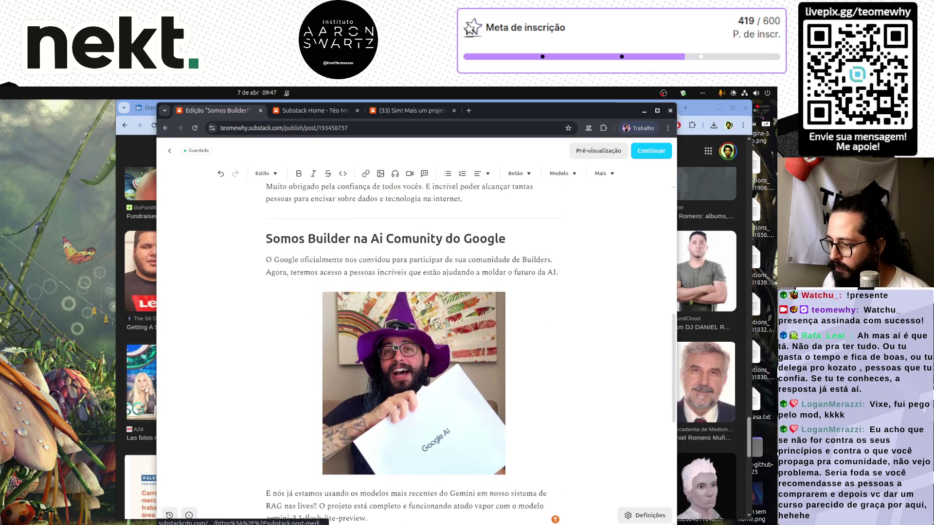
pyautogui.scroll(-4, 395, 347)
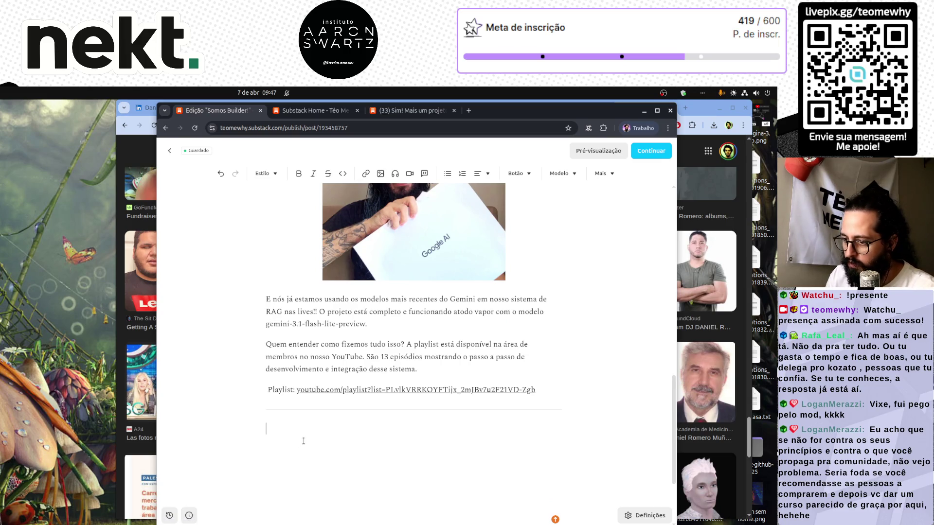
pyautogui.click(265, 173)
# Step: Add a large 'Projeto novo' heading on the empty line
pyautogui.click(253, 222)
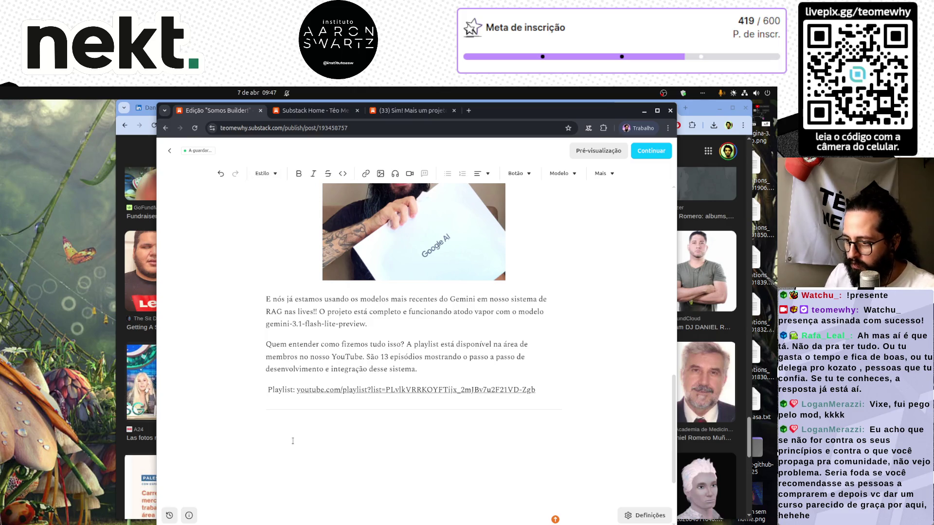
pyautogui.write('Proje')
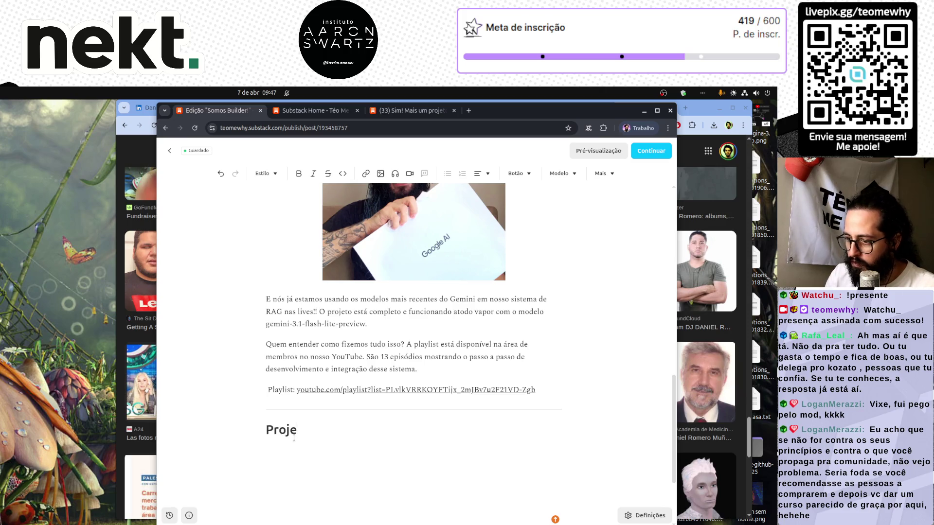
pyautogui.write('to novo')
pyautogui.hotkey('shift', 'Home')
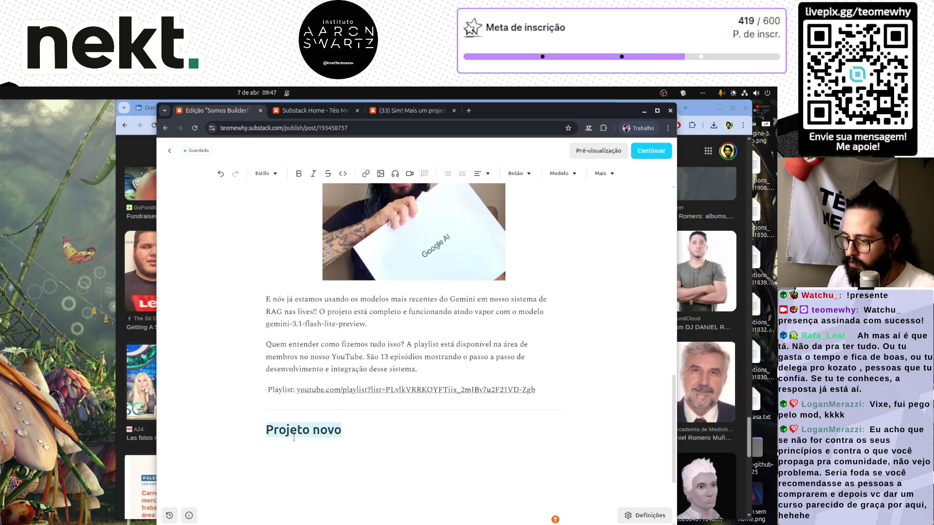
pyautogui.click(265, 174)
pyautogui.click(247, 190)
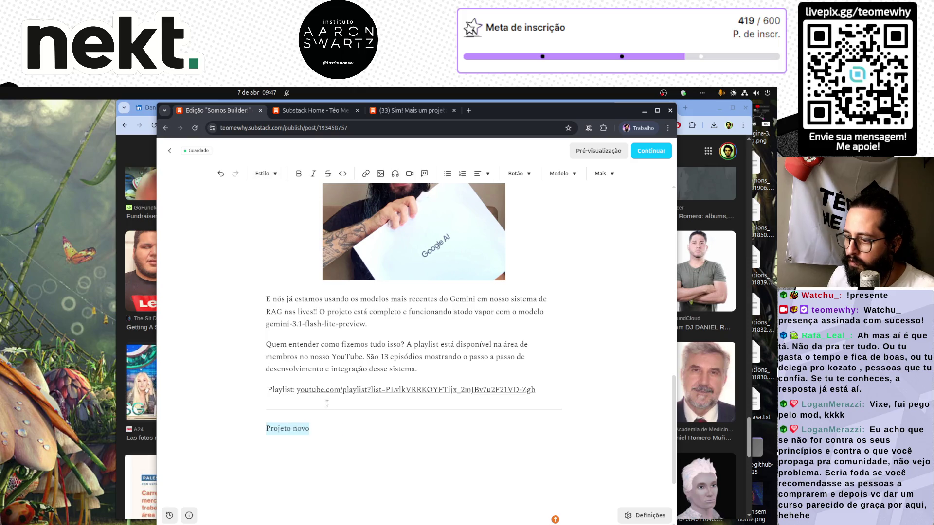
pyautogui.click(265, 173)
pyautogui.click(248, 221)
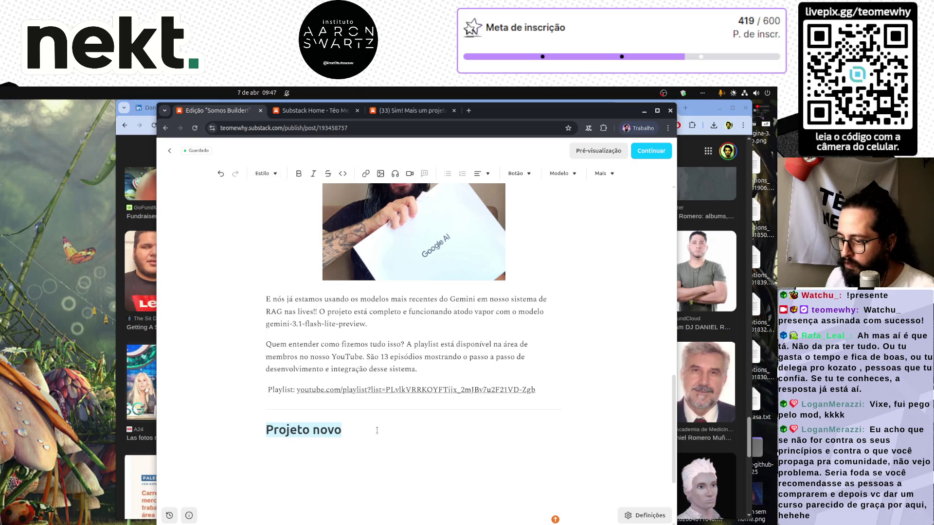
pyautogui.press('Return')
# Step: Write that a new project starts next week: rescuing an old Dota 2 data project
pyautogui.write('a próxima semana ')
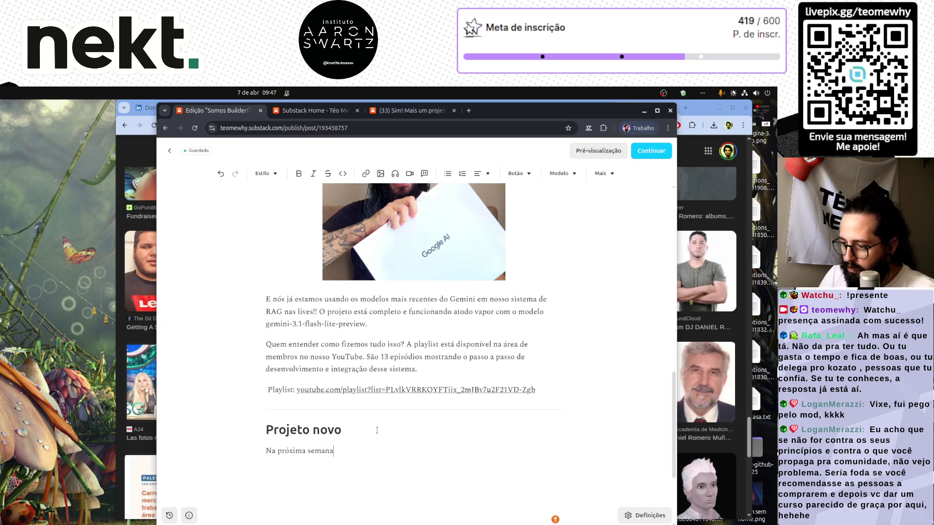
pyautogui.write('iniciaremos ')
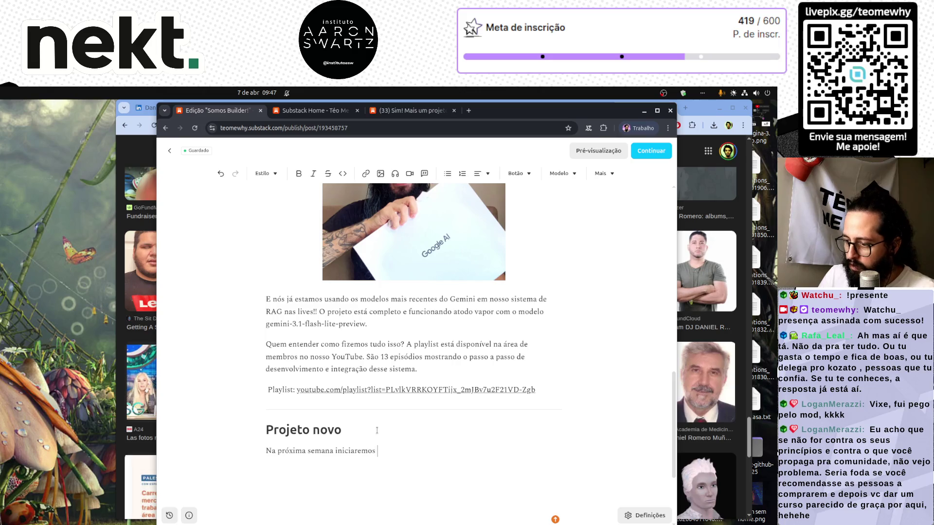
pyautogui.write('mais um projeto.')
pyautogui.press('Return')
pyautogui.write('Des')
pyautogui.press('BackSpace')
pyautogui.write('sa vez va')
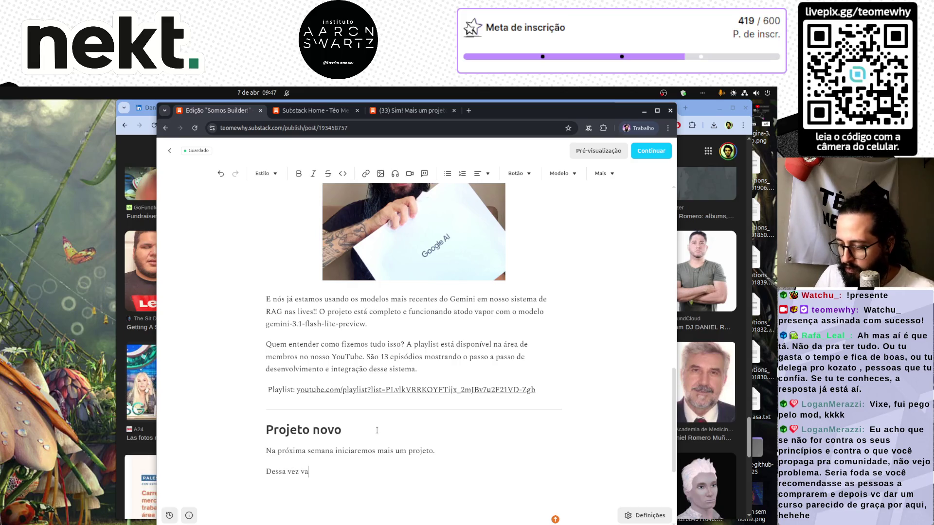
pyautogui.press('BackSpace')
pyautogui.write('ou des')
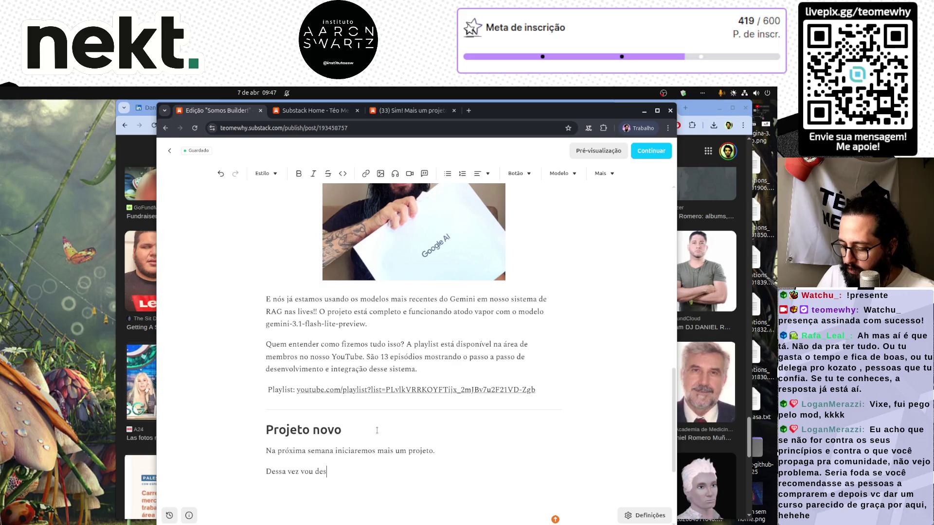
pyautogui.write('enterrar')
pyautogui.hotkey('ctrl', 'shift', 'Left')
pyautogui.write('resgatar um projeto que')
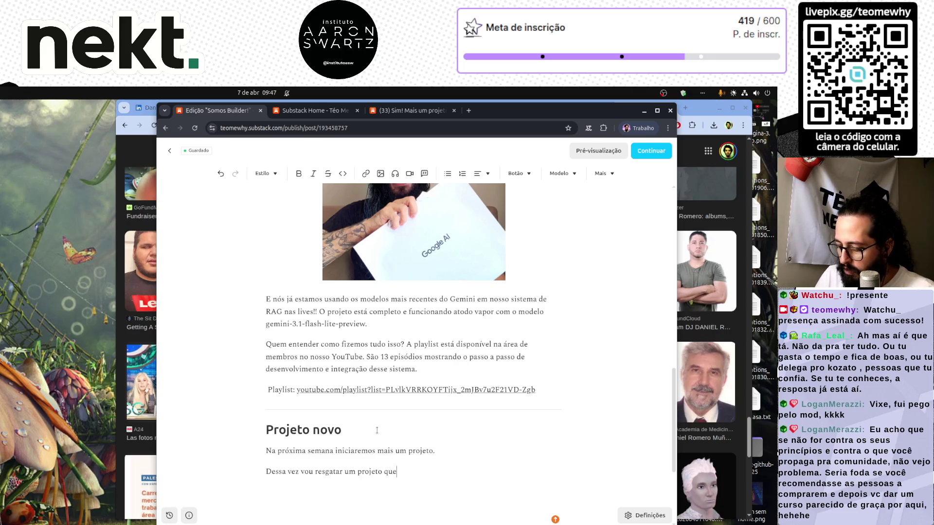
pyautogui.write('tava há um bom tempo na')
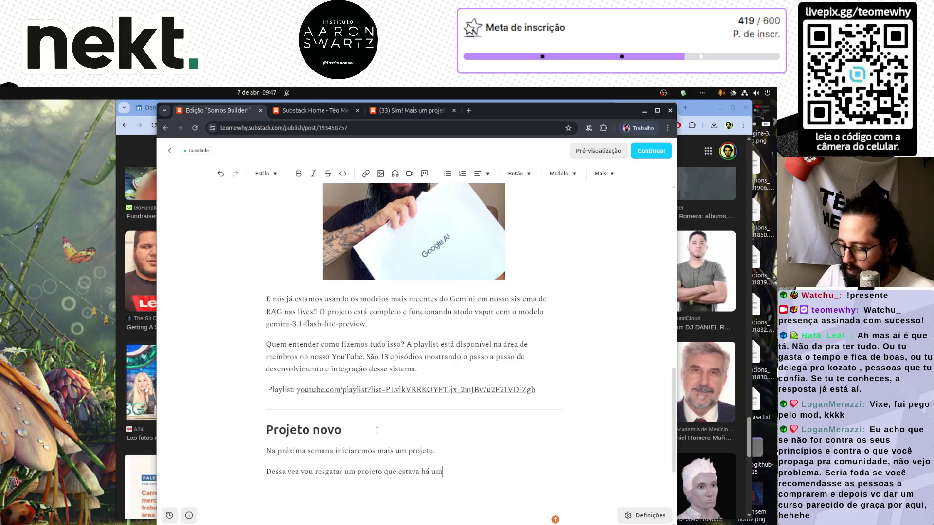
pyautogui.write(' gaveta.')
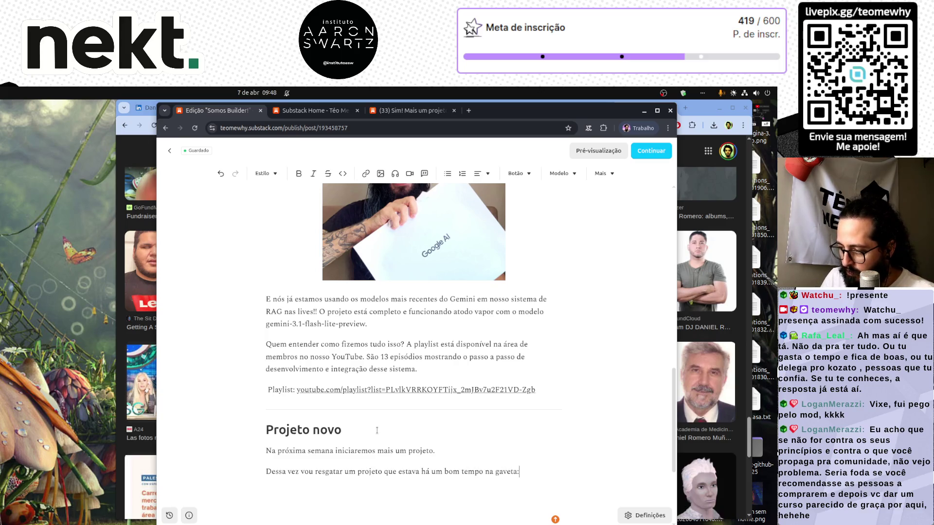
pyautogui.write(' Vam')
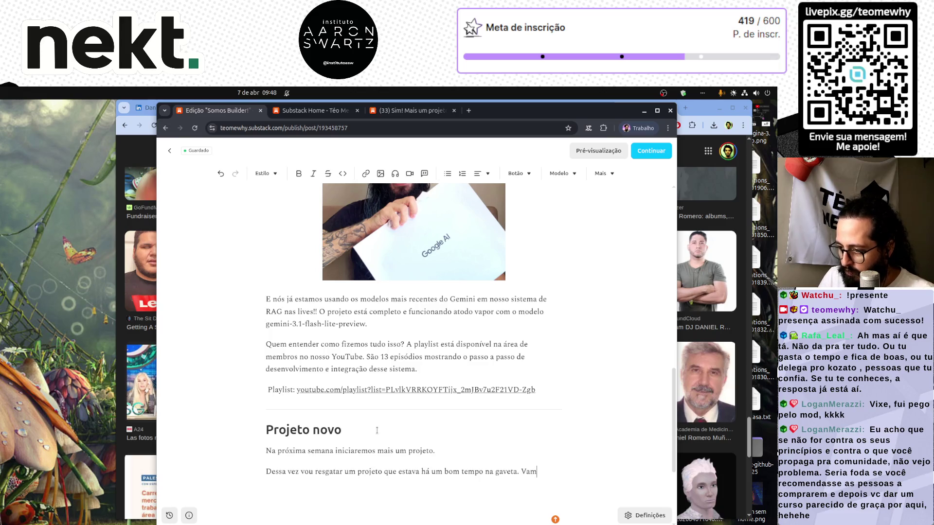
pyautogui.write('os falar dDota')
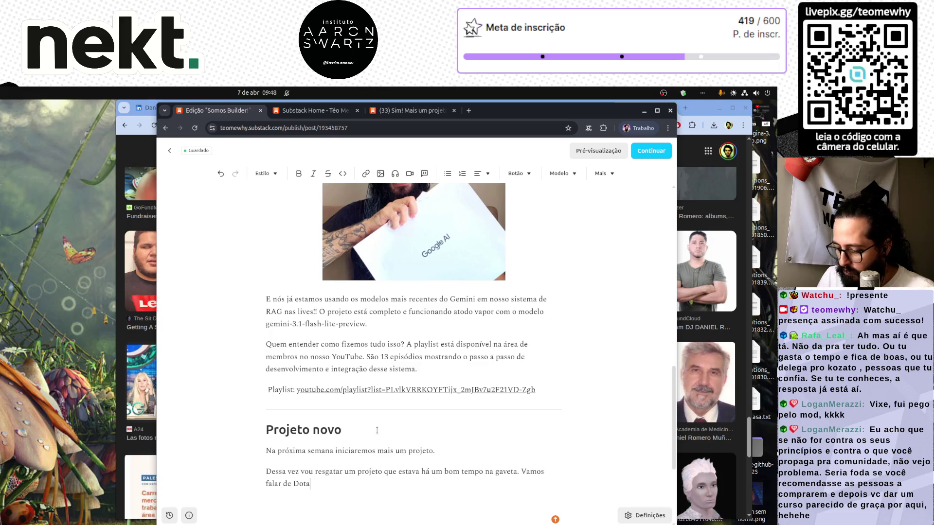
pyautogui.write('dados de ')
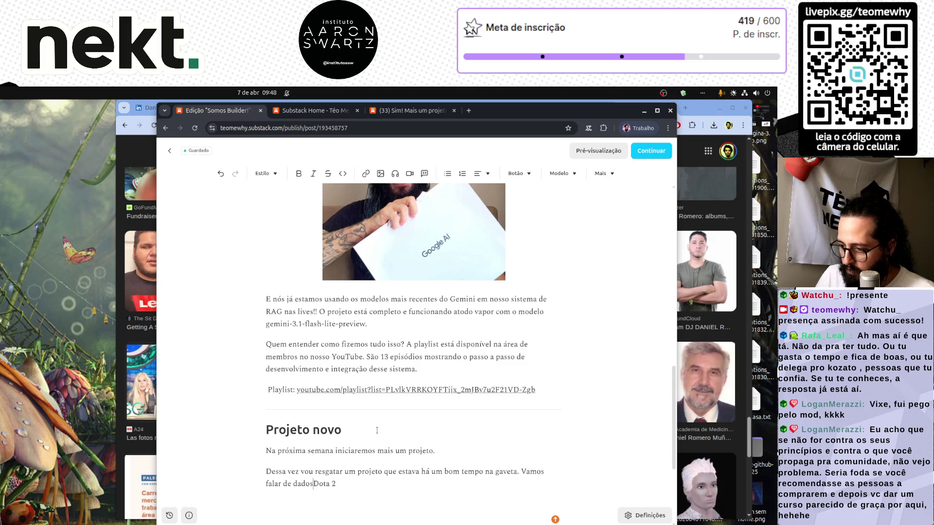
pyautogui.write('!')
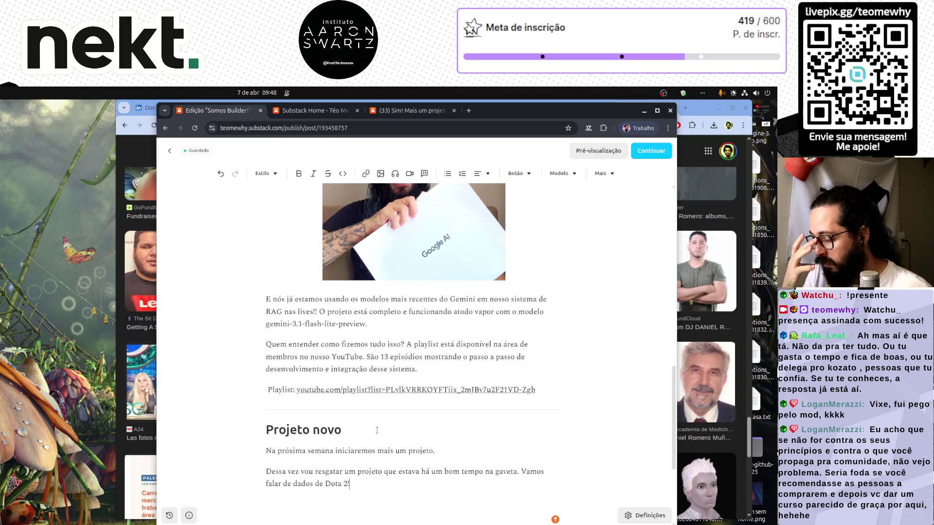
# Step: Add a paragraph on collecting, storing and processing data for machine learning and player, team and hero analyses
pyautogui.press('Return')
pyautogui.write('Vamos coletar,')
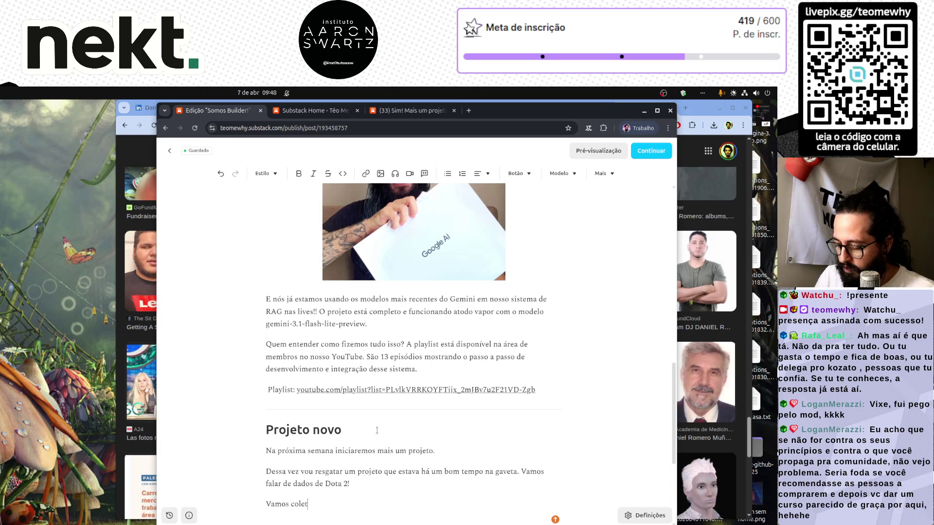
pyautogui.write(' process')
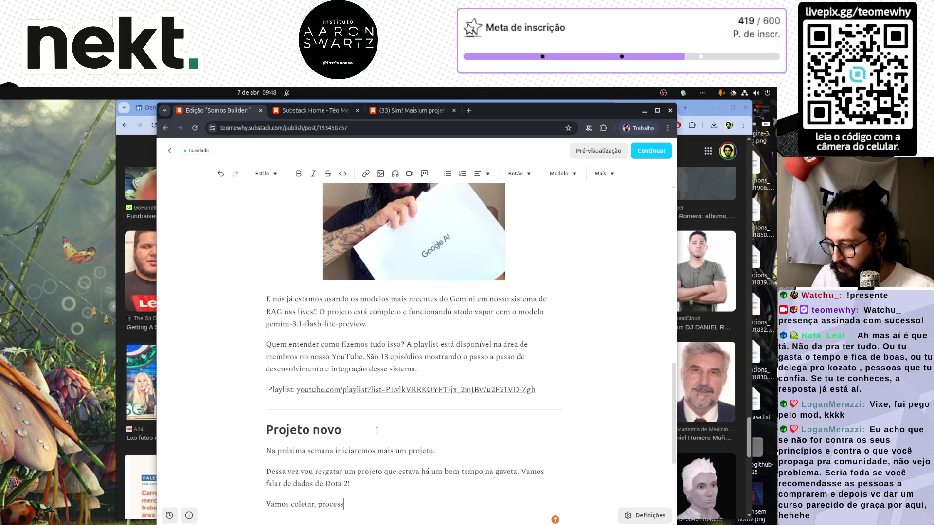
pyautogui.write('ar e criar modelos de')
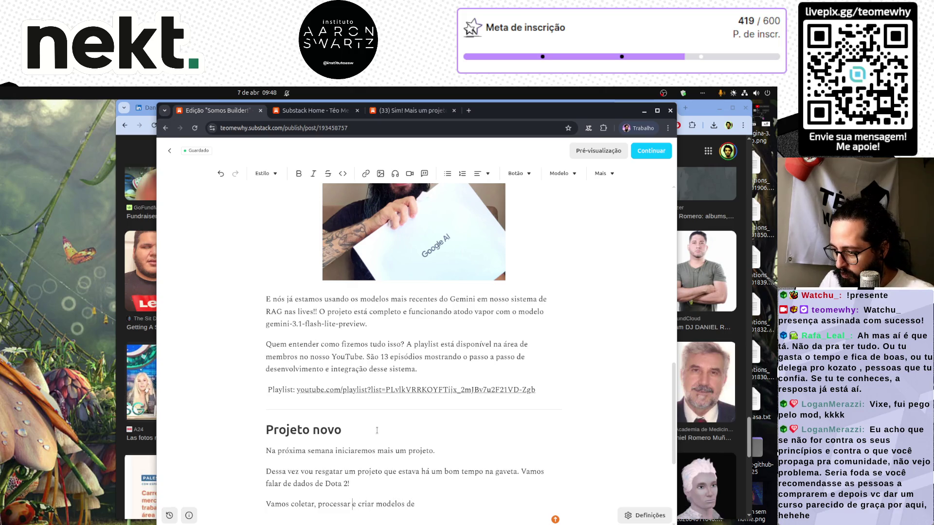
pyautogui.press('Left')
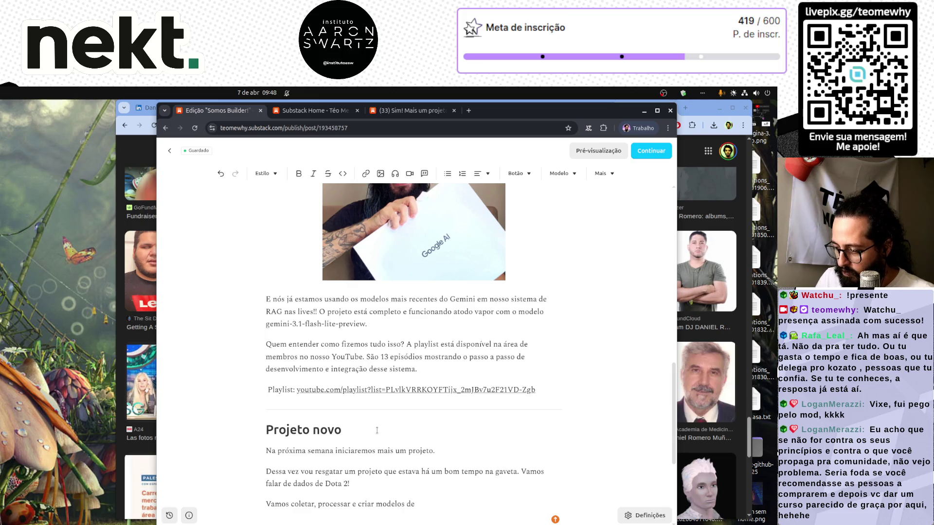
pyautogui.write('arm')
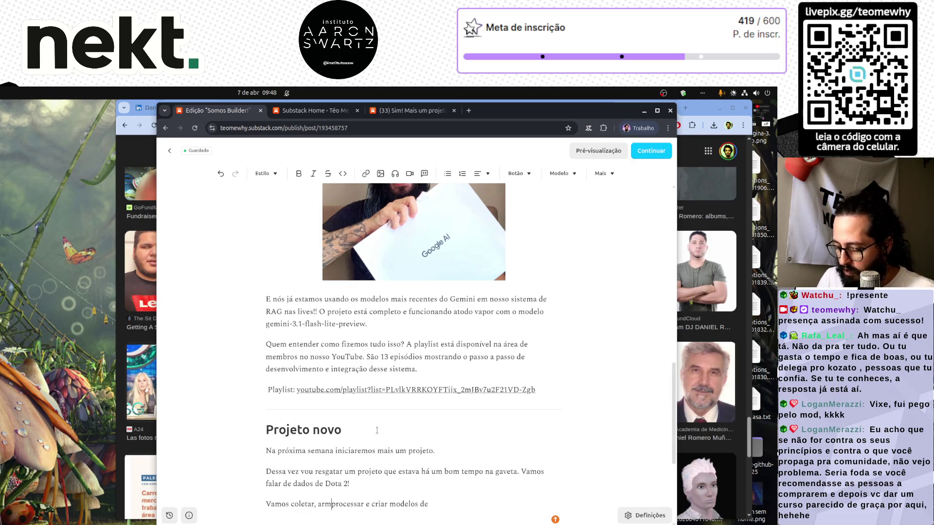
pyautogui.write('azenar e processar')
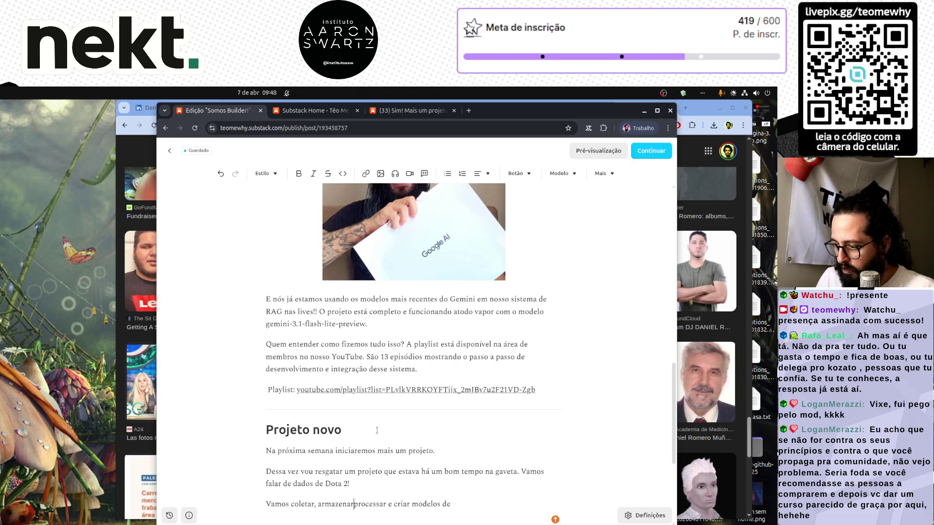
pyautogui.write(' dados')
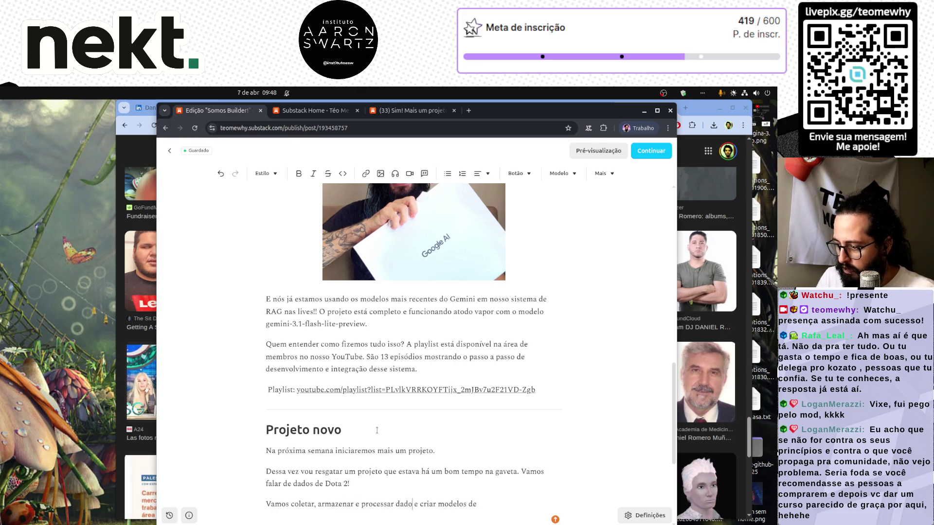
pyautogui.press('BackSpace')
pyautogui.write('para')
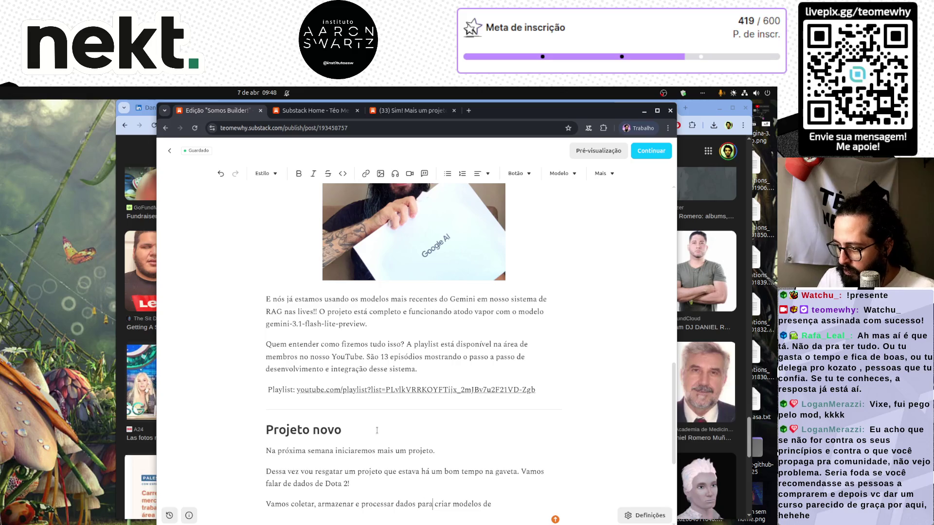
pyautogui.write(' criar modelos de machine le')
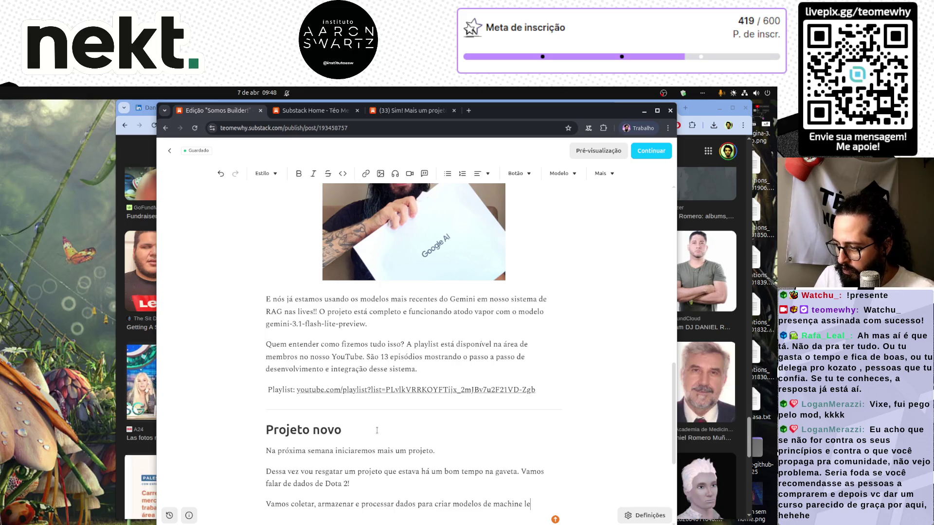
pyautogui.write('arning e anál')
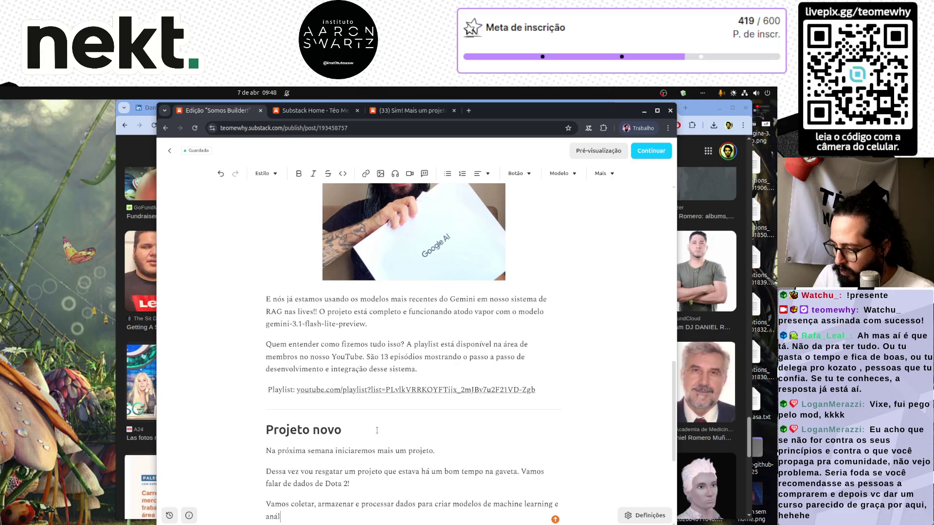
pyautogui.write('ises de jogadore')
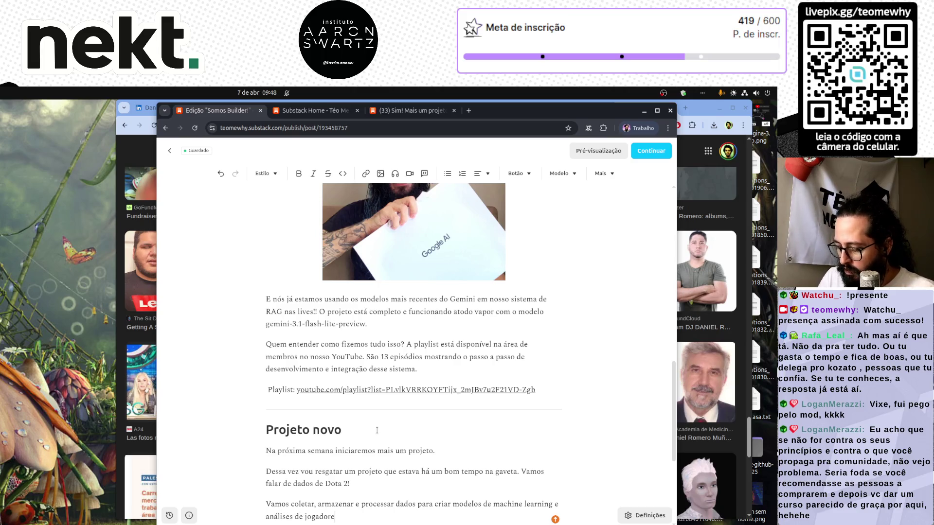
pyautogui.write('s, times e he')
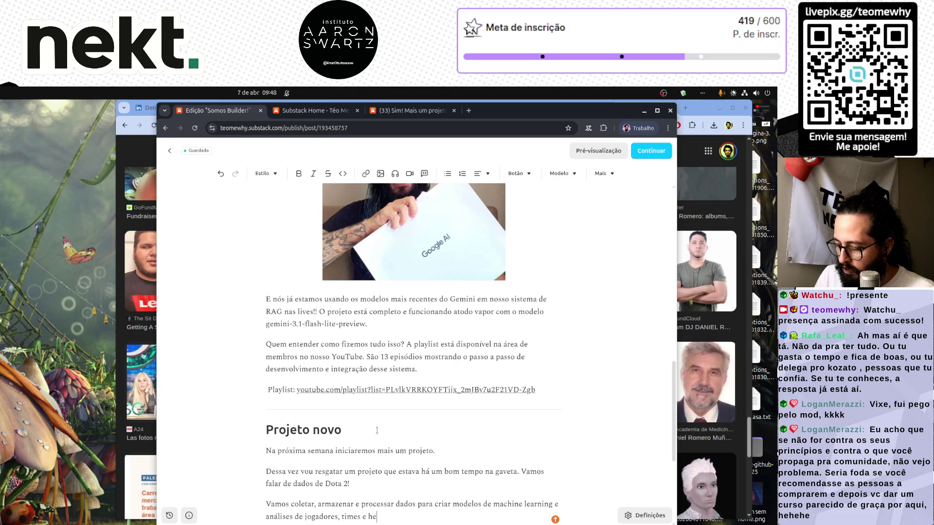
pyautogui.write('ró')
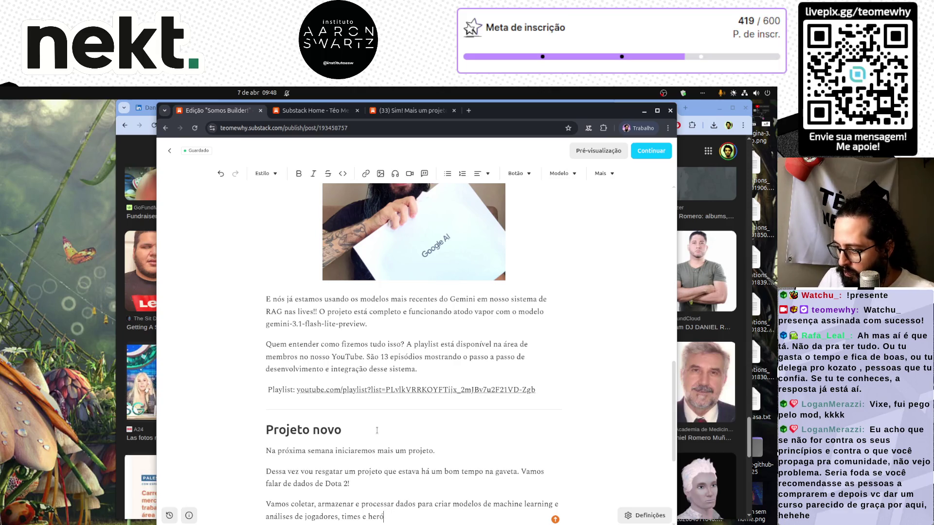
pyautogui.write('is para')
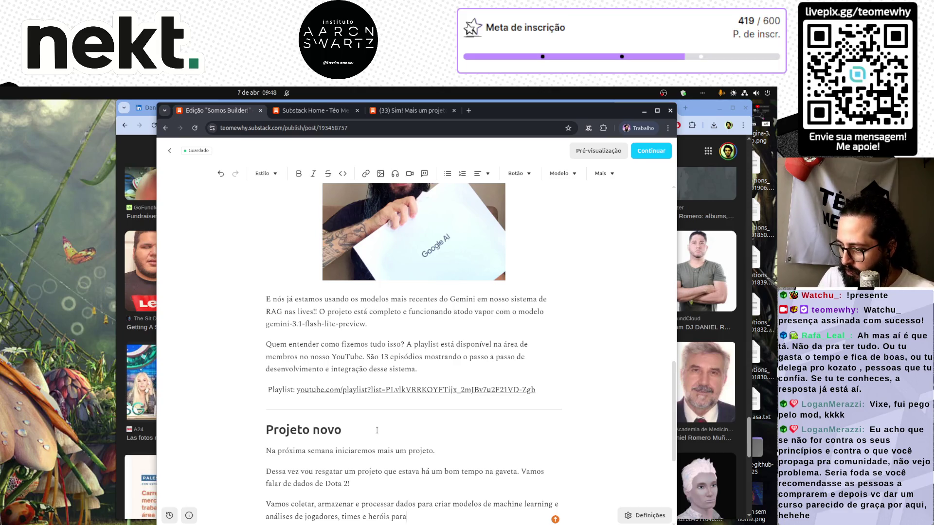
pyautogui.press('BackSpace')
pyautogui.press('BackSpace')
pyautogui.press('BackSpace')
pyautogui.press('BackSpace')
pyautogui.press('BackSpace')
pyautogui.write('.')
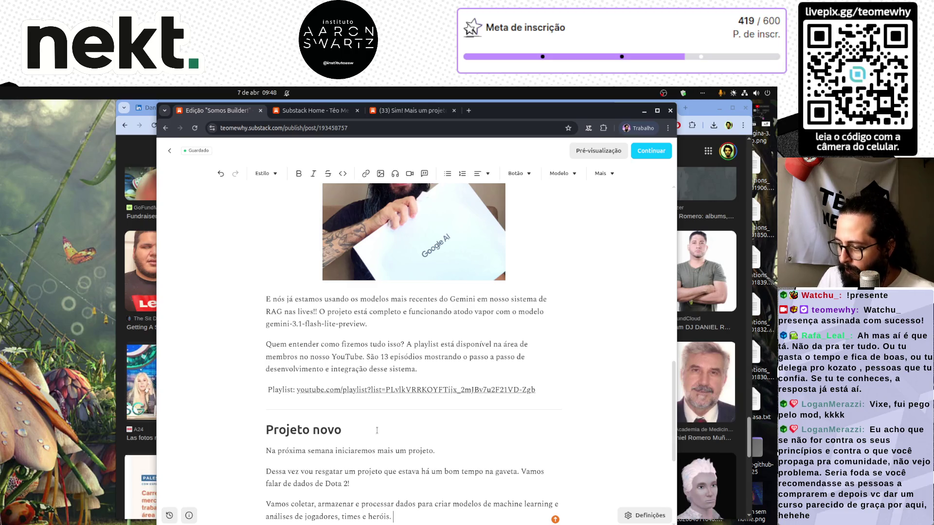
# Step: Note it's a live project for the whole community, then start a 'Deixe na sua agenda' line
pyautogui.press('BackSpace')
pyautogui.press('BackSpace')
pyautogui.write('Mia sum')
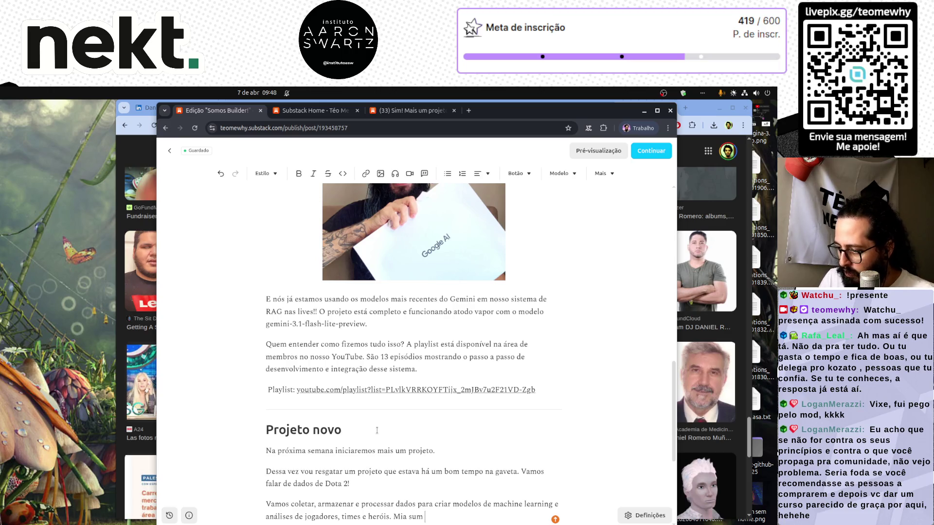
pyautogui.press('BackSpace')
pyautogui.press('BackSpace')
pyautogui.press('BackSpace')
pyautogui.press('BackSpace')
pyautogui.press('BackSpace')
pyautogui.press('BackSpace')
pyautogui.write('ais')
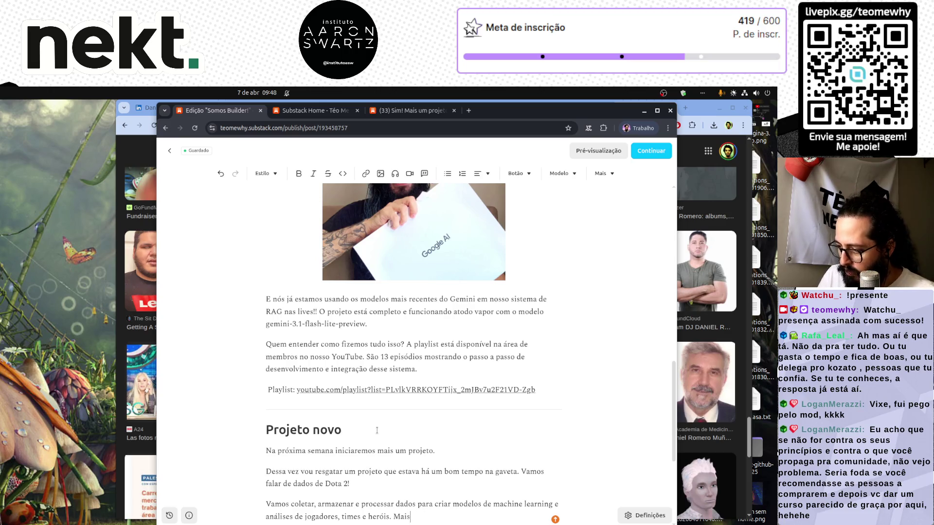
pyautogui.write(' um projeto ao vi')
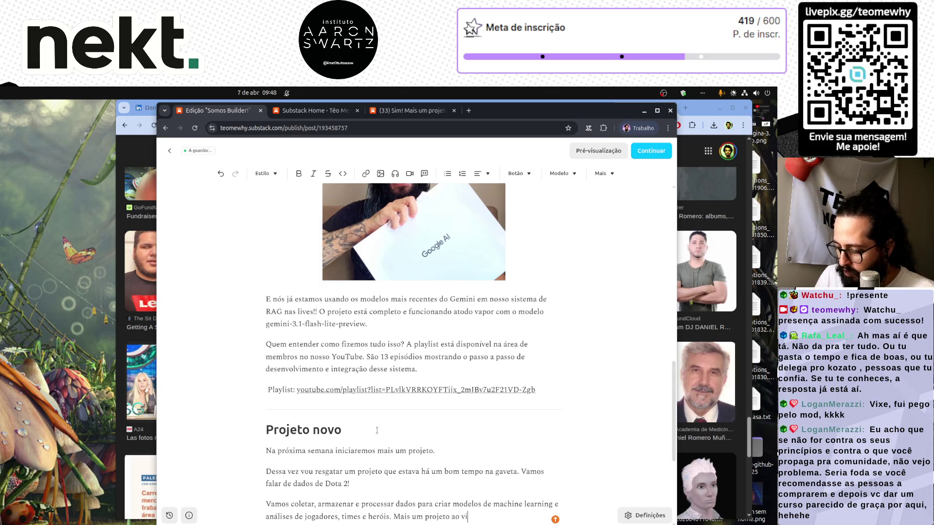
pyautogui.write('vo para toda comunidade acompanhar.')
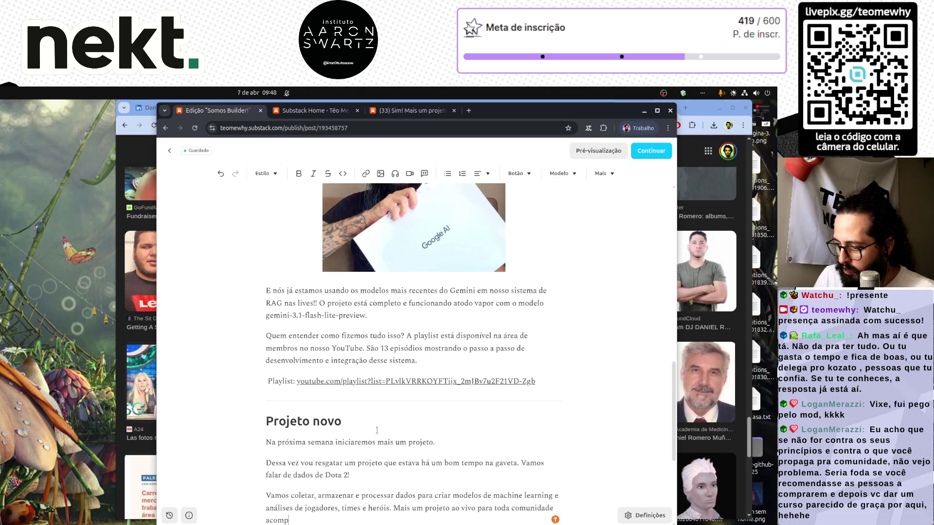
pyautogui.press('Return')
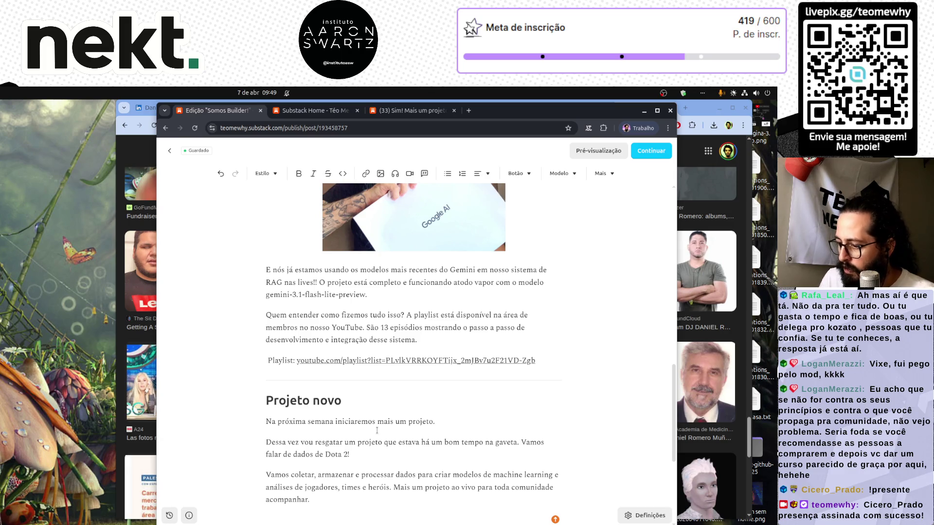
pyautogui.write('Deixe na sua agenda:')
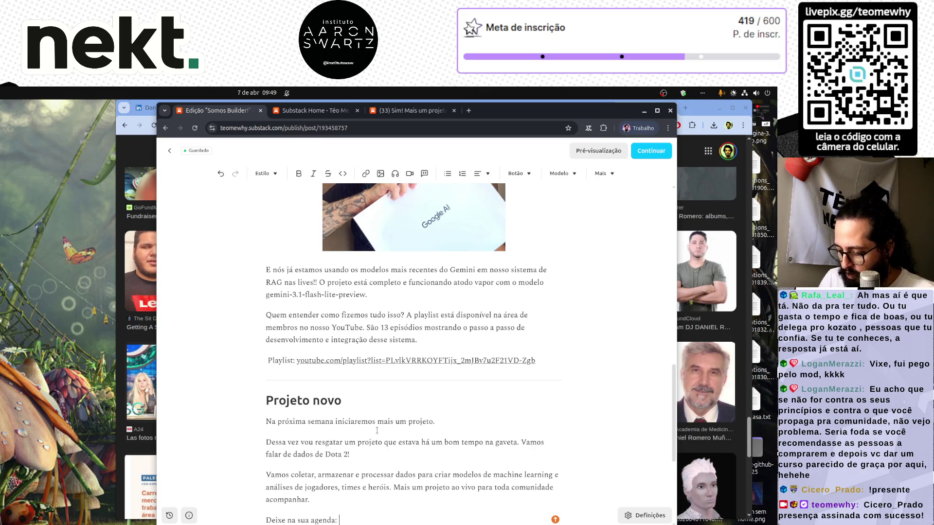
# Step: Complete the agenda line with '13/04 às 9AM na twitch.tv/teomewhy'
pyautogui.click(246, 91)
pyautogui.click(246, 90)
pyautogui.write('13')
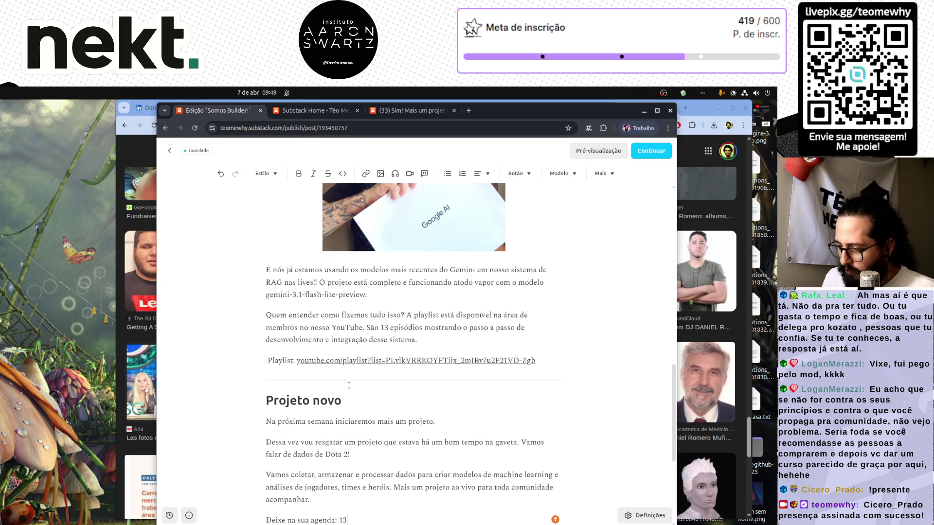
pyautogui.write('/04 às')
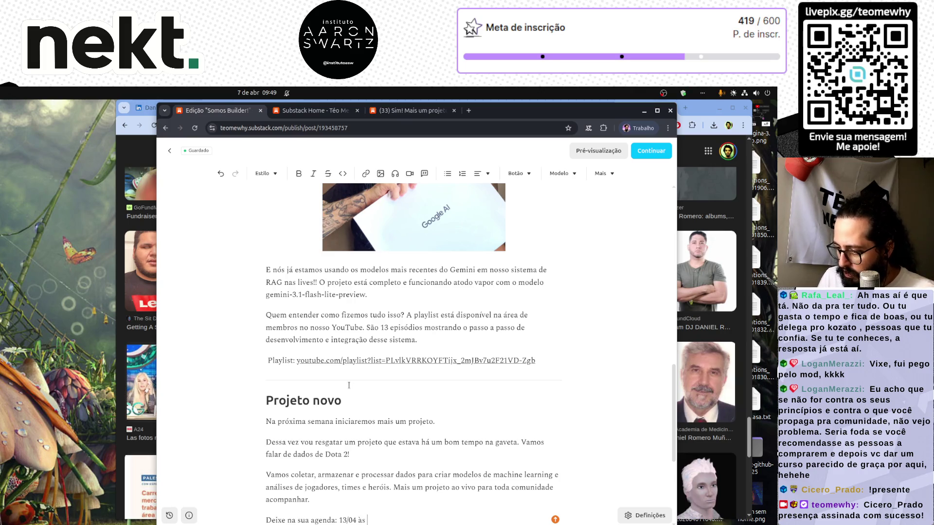
pyautogui.write(' 9AM na ')
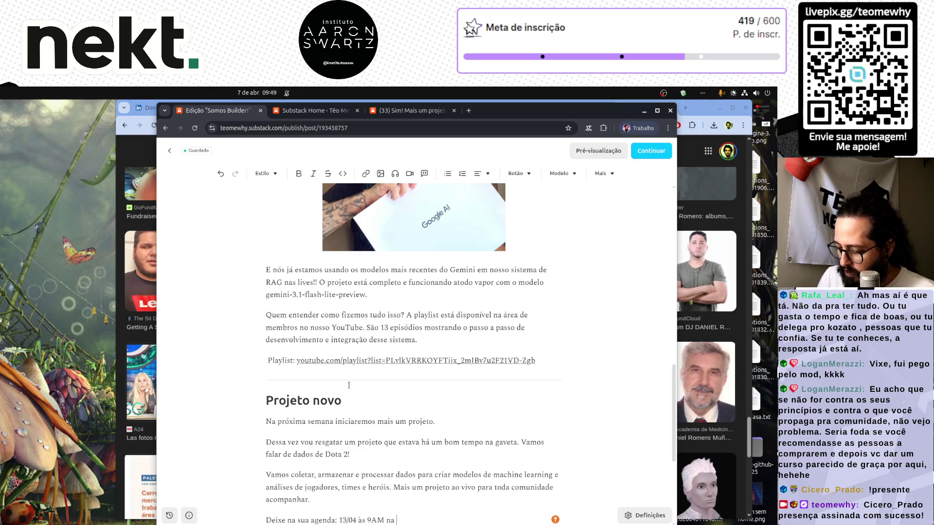
pyautogui.write('twitch.tv/teomewhy')
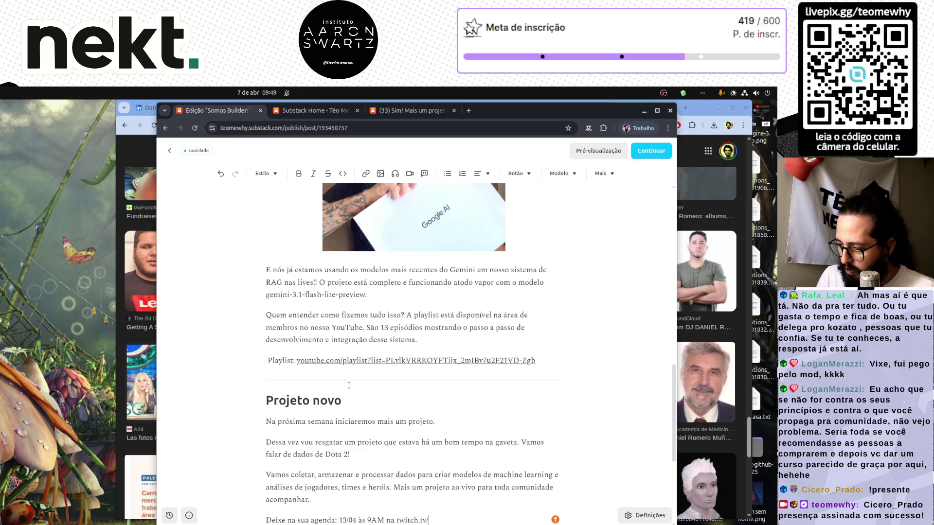
pyautogui.hotkey('ctrl', 'shift', 'Left')
pyautogui.hotkey('ctrl', 'shift', 'Left')
pyautogui.hotkey('ctrl', 'shift', 'Left')
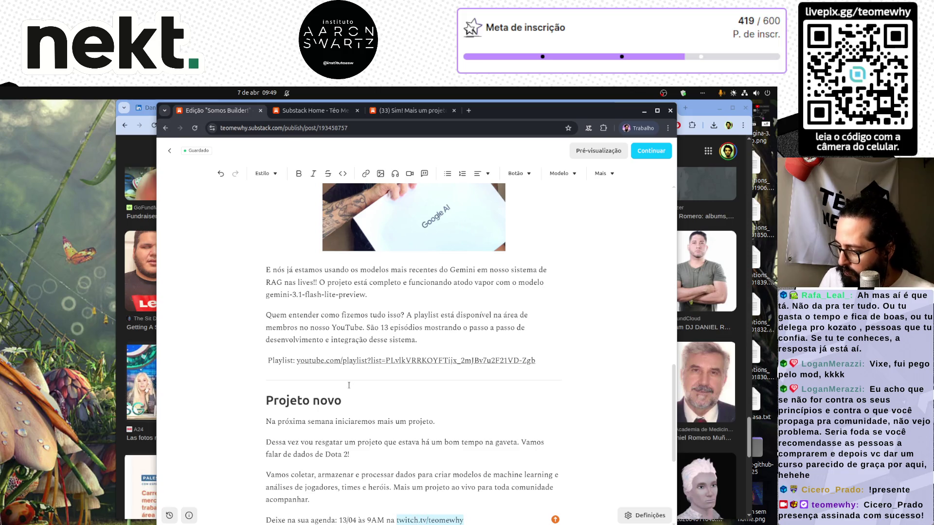
# Step: Turn the twitch.tv/teomewhy address into a link pointing to that same URL
pyautogui.click(366, 173)
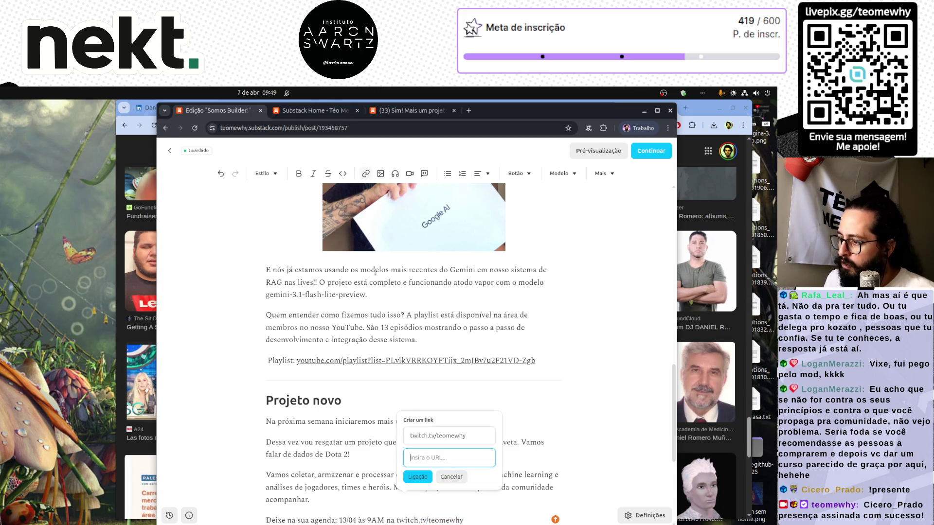
pyautogui.tripleClick(439, 433)
pyautogui.hotkey('ctrl', 'c')
pyautogui.press('Tab')
pyautogui.hotkey('ctrl', 'v')
pyautogui.click(422, 479)
pyautogui.scroll(-3, 426, 384)
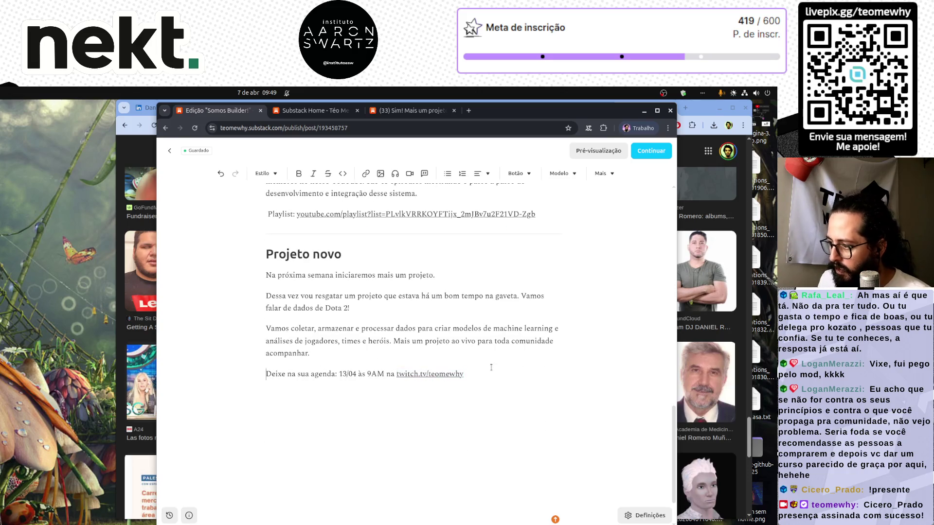
pyautogui.scroll(6, 489, 379)
pyautogui.scroll(12, 491, 367)
pyautogui.scroll(-10, 492, 369)
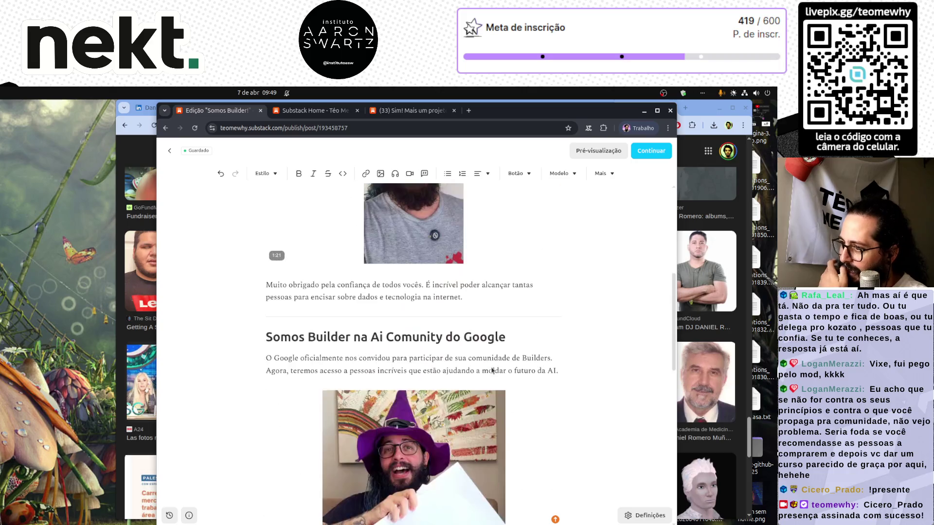
pyautogui.scroll(-5, 492, 371)
pyautogui.scroll(15, 493, 370)
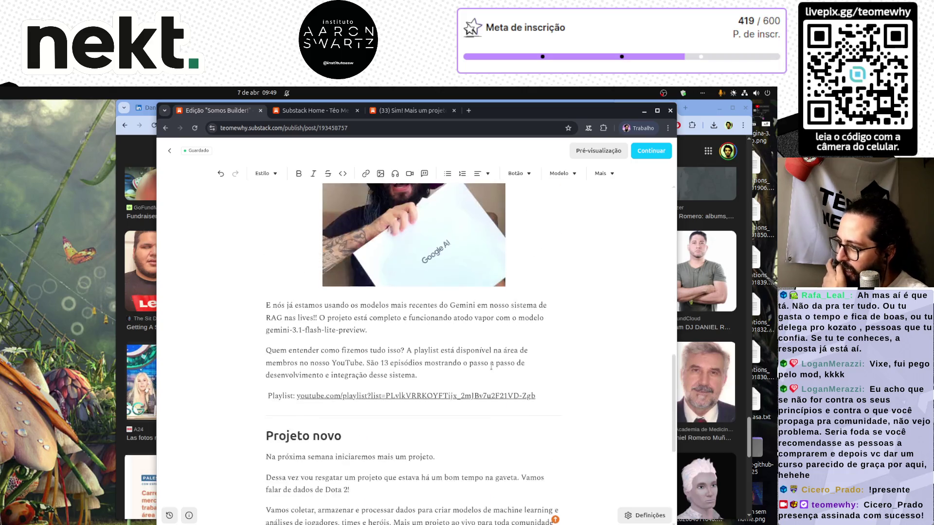
pyautogui.scroll(-12, 492, 369)
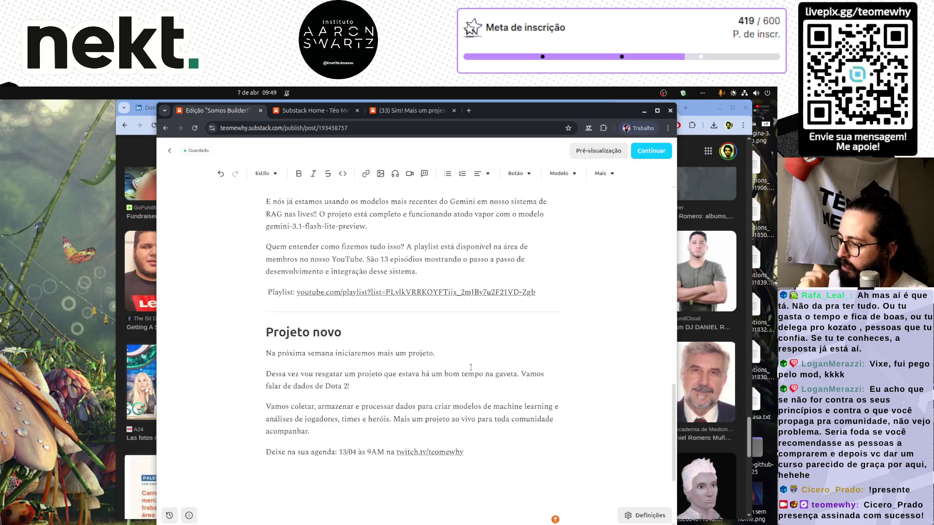
# Step: Add the closing line 'Novamente, a gravação fica disponível para membros do canal no YouTube.'
pyautogui.hotkey('ctrl', 'End')
pyautogui.press('Return')
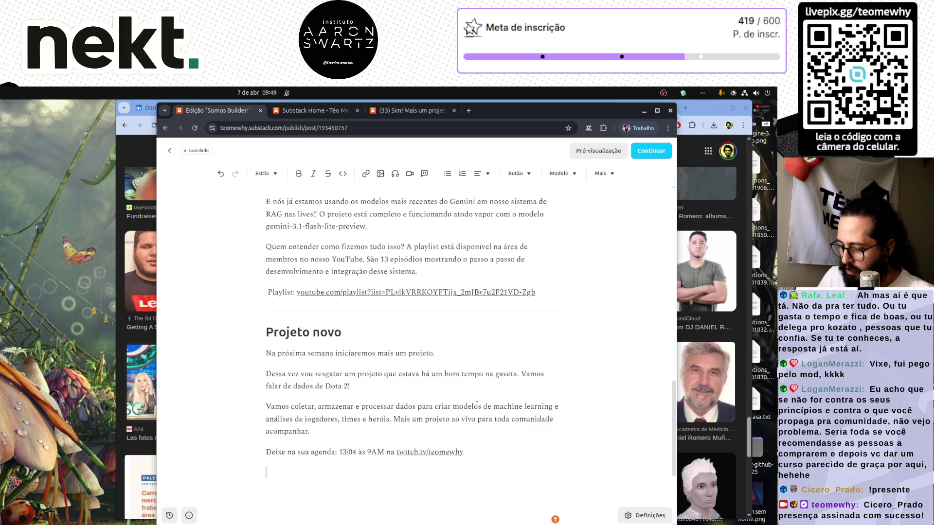
pyautogui.write('Novamente, a gravação fica disponível para membros do')
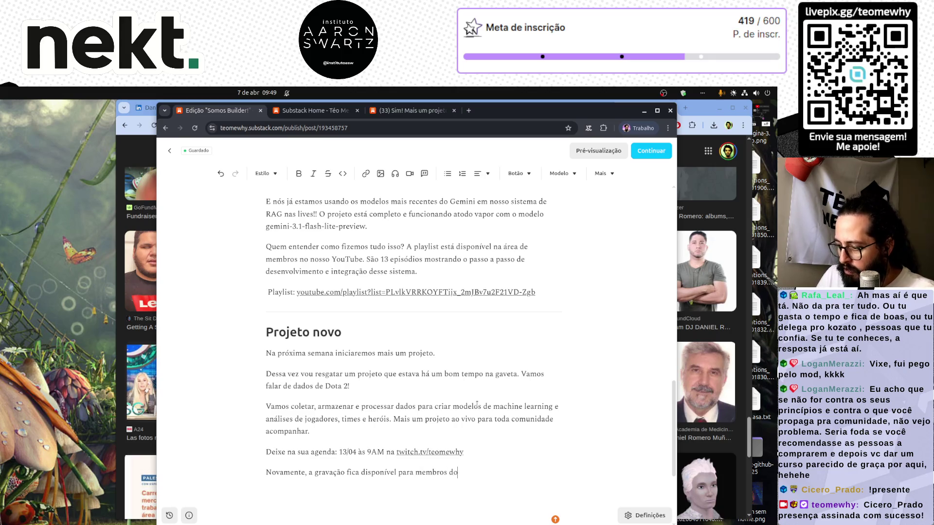
pyautogui.write(' canal no YouTube.')
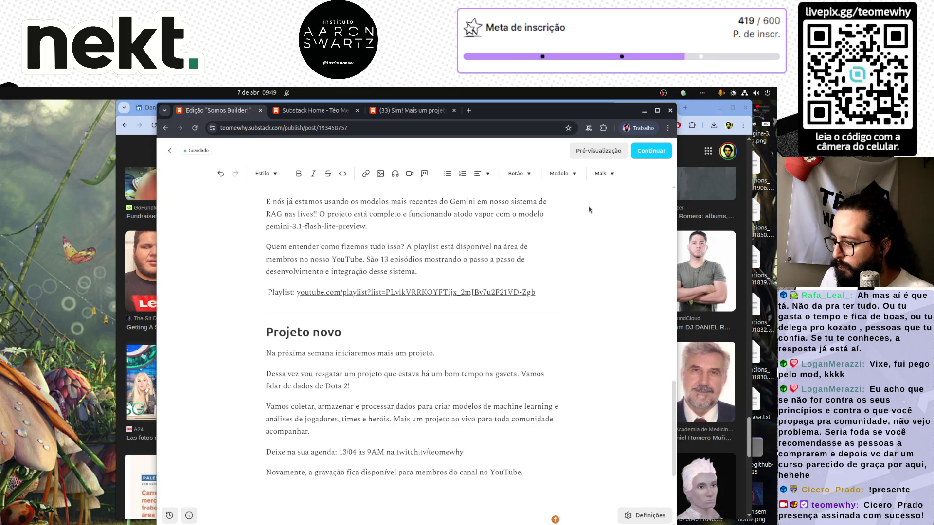
pyautogui.scroll(10, 638, 154)
# Step: Continue to the publish options and send the post now to all subscribers
pyautogui.click(638, 154)
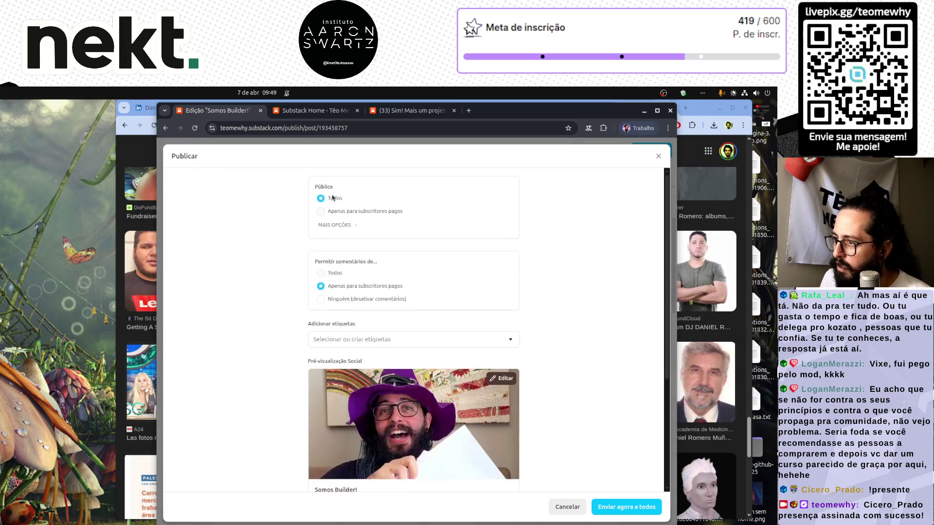
pyautogui.scroll(-3, 263, 336)
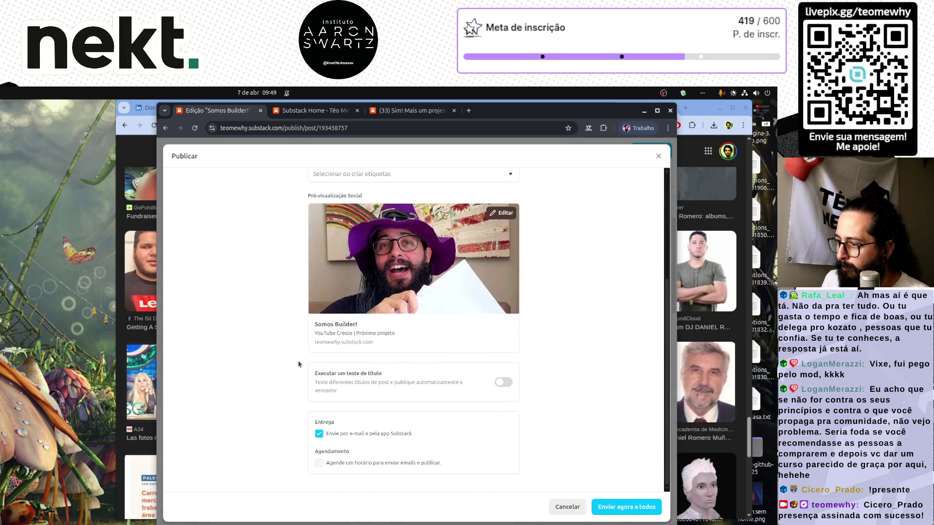
pyautogui.click(619, 507)
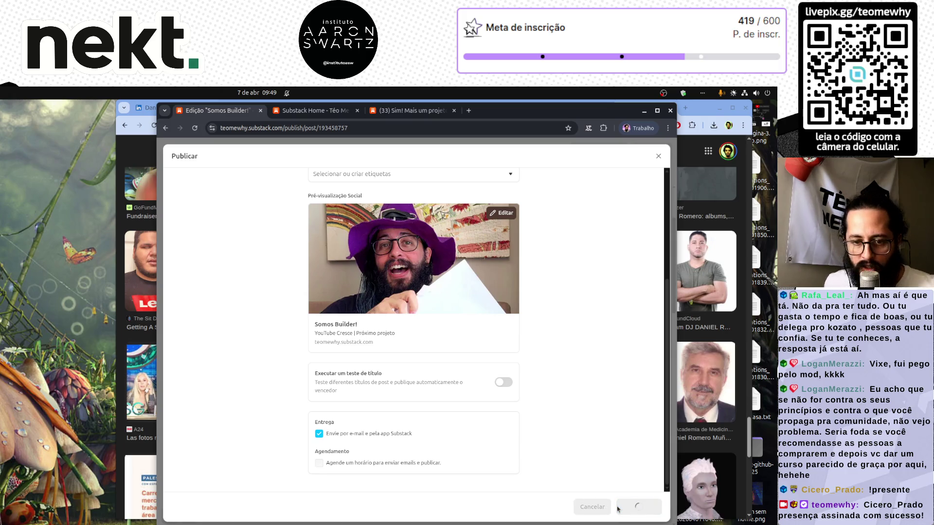